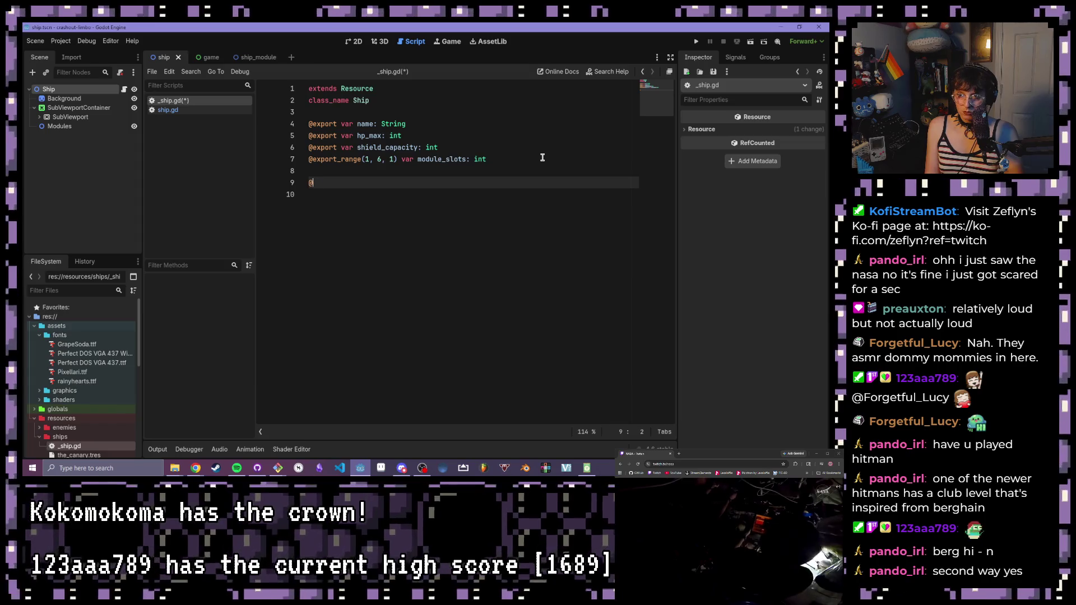
pyautogui.press('BackSpace')
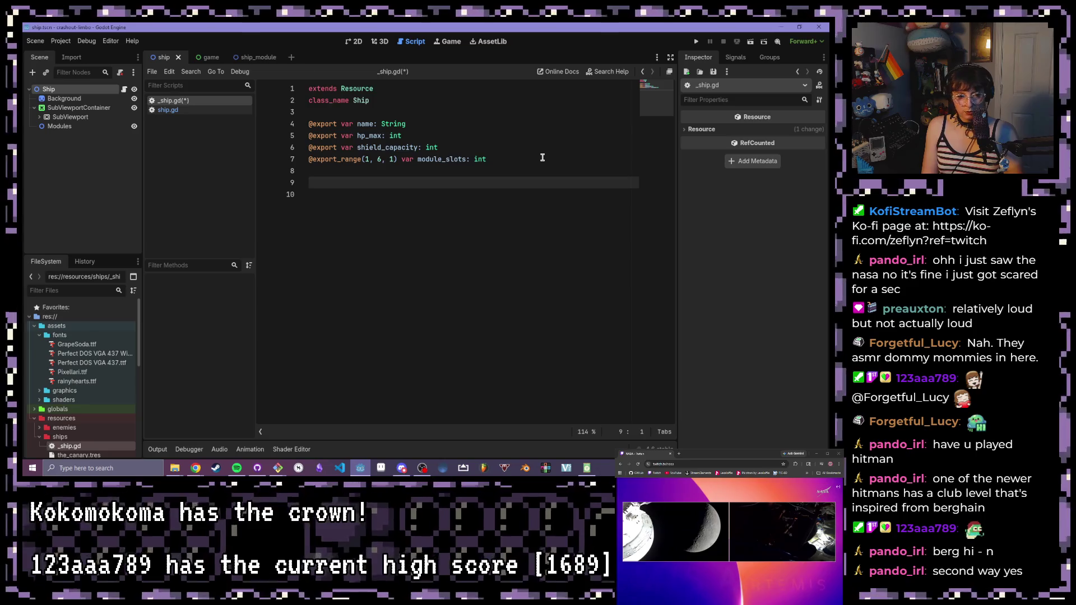
pyautogui.write('e')
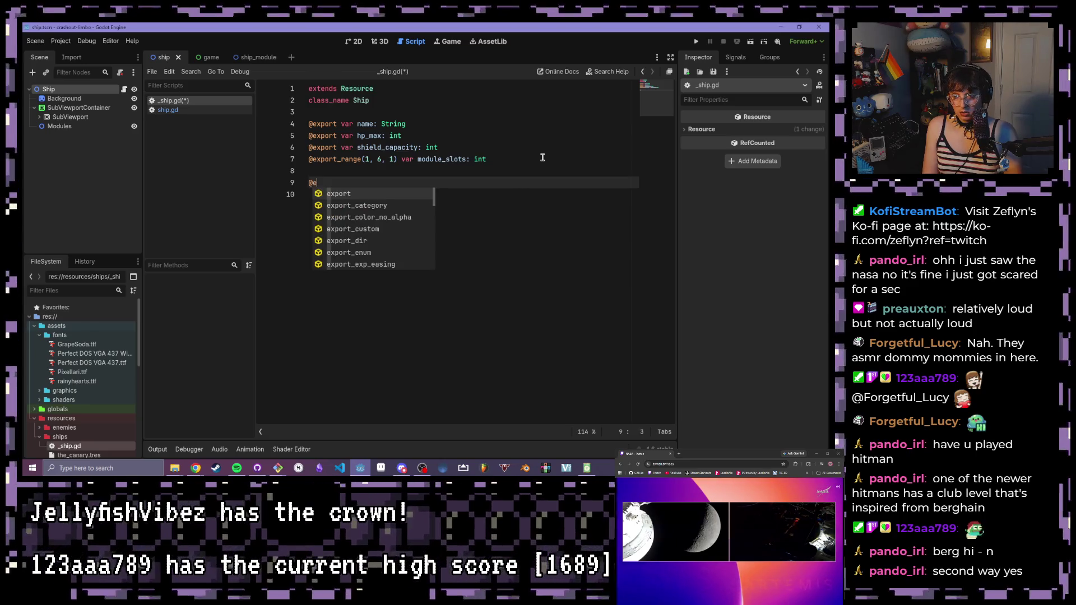
pyautogui.press('Down')
pyautogui.press('Down')
pyautogui.press('Down')
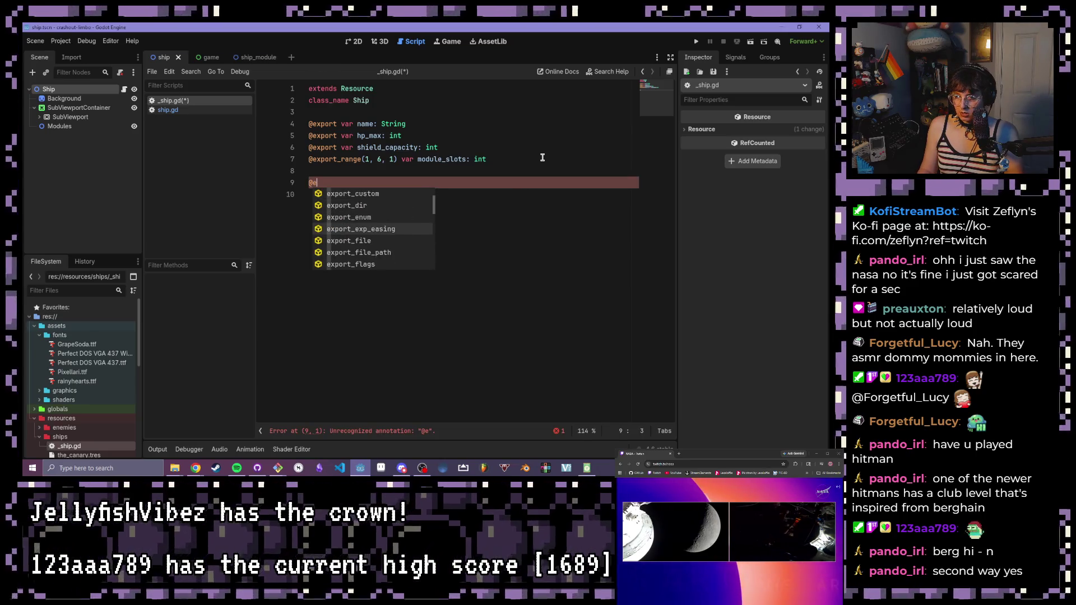
pyautogui.press('Down')
pyautogui.press('Down')
pyautogui.press('Down')
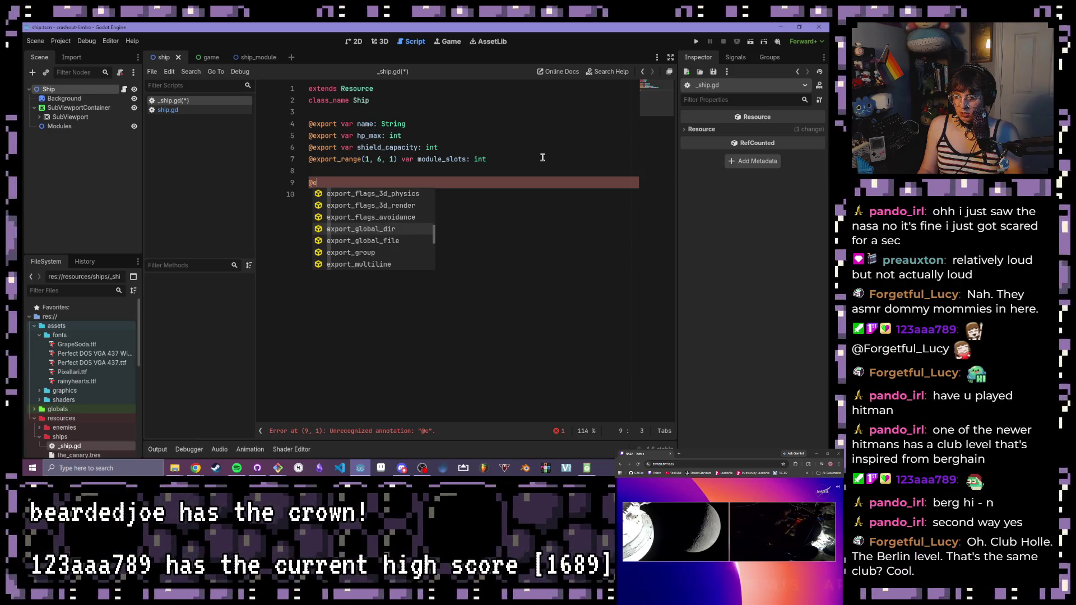
pyautogui.press('Down')
pyautogui.press('Return')
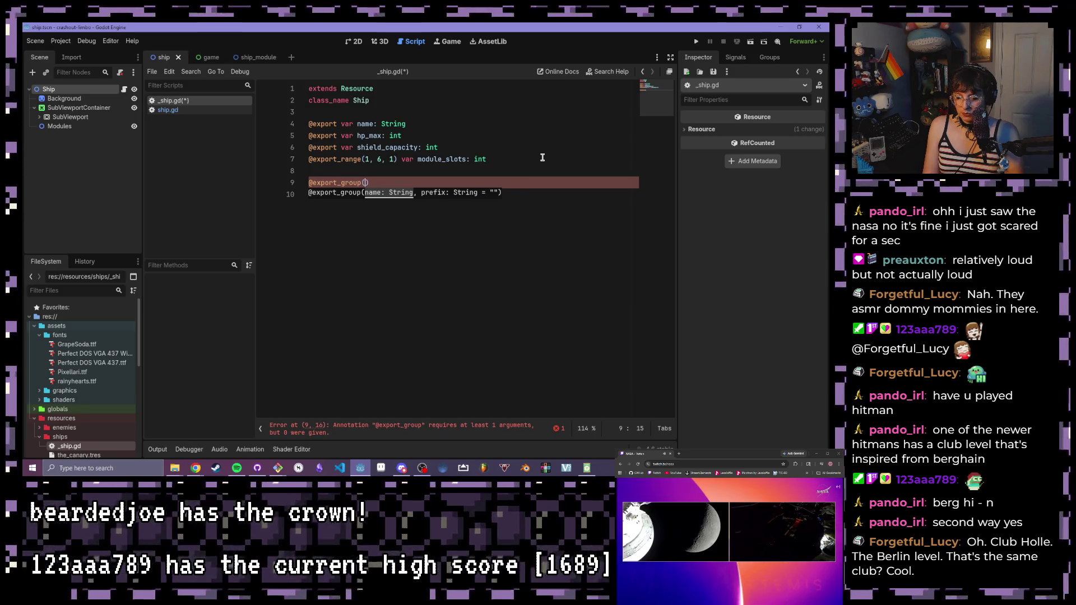
pyautogui.write('D')
pyautogui.press('BackSpace')
pyautogui.press('BackSpace')
pyautogui.press('BackSpace')
pyautogui.write('"MODULES')
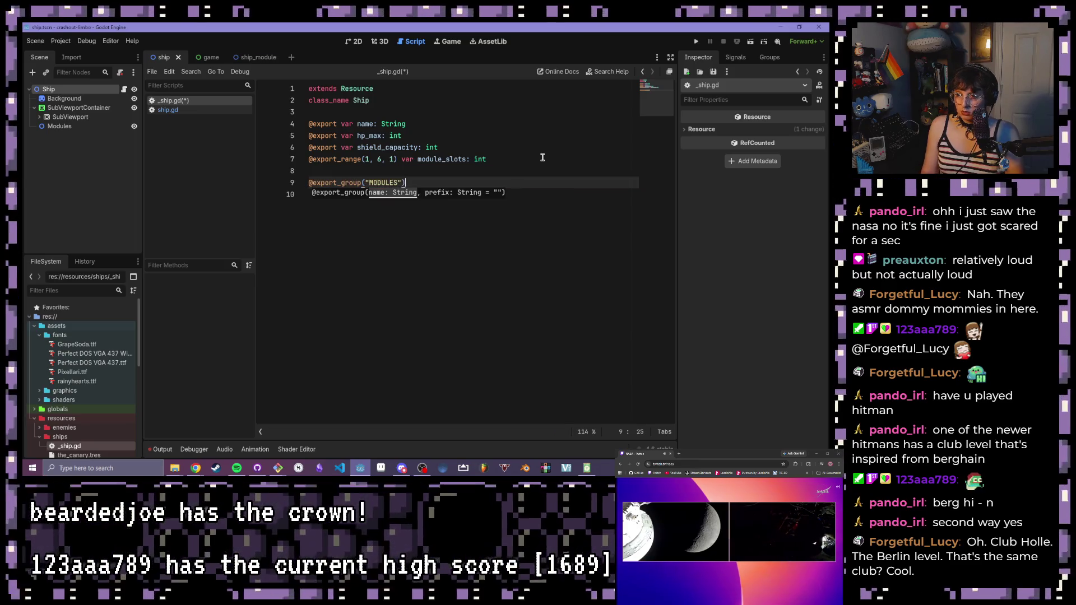
pyautogui.press('End')
pyautogui.press('Return')
pyautogui.write('@')
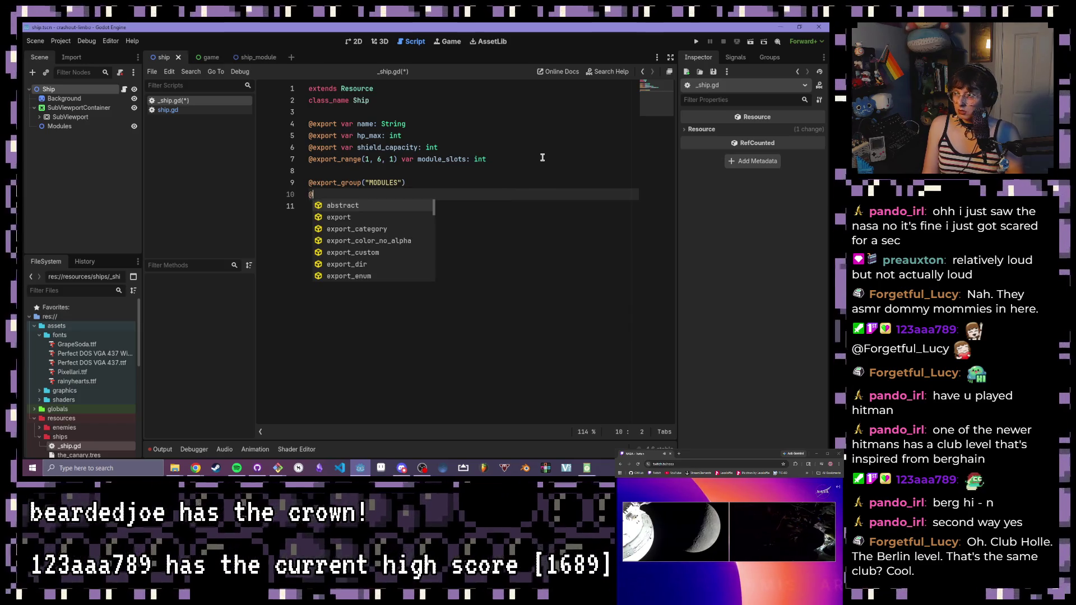
pyautogui.write('export ')
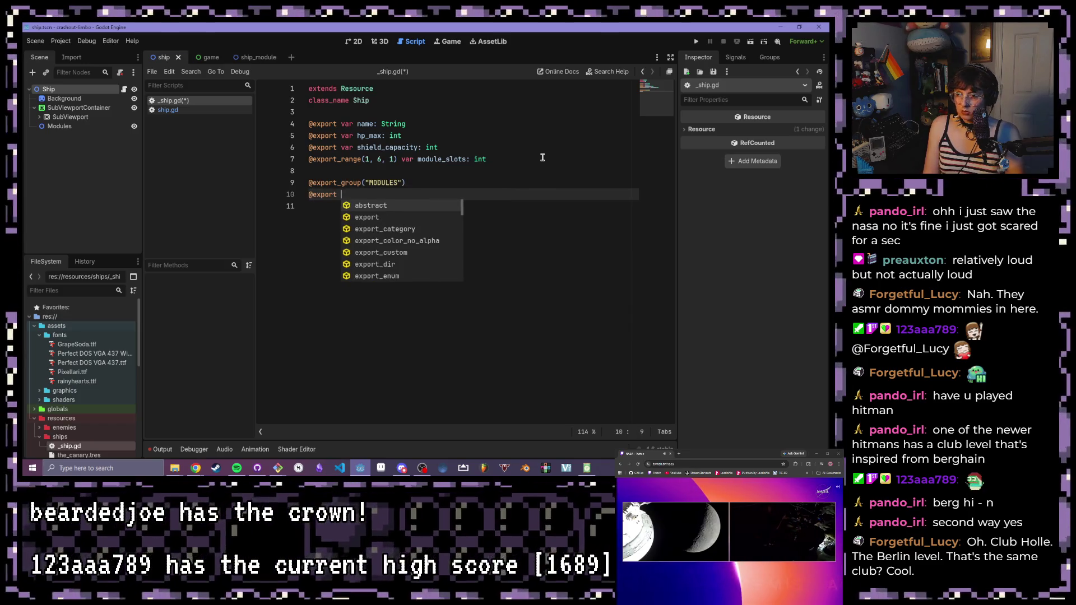
pyautogui.write('var ')
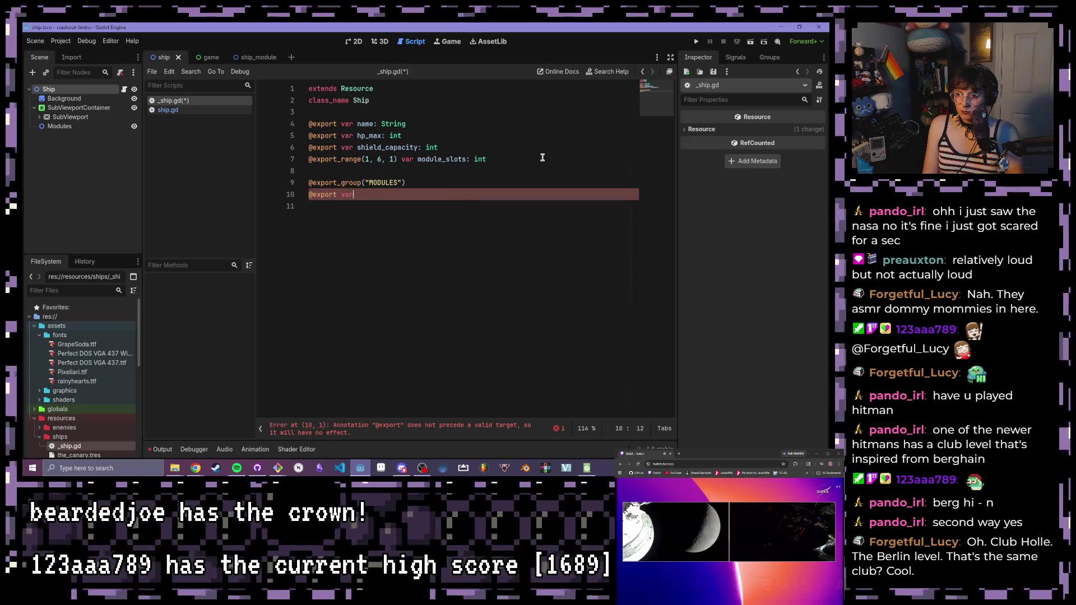
pyautogui.write('module_one:')
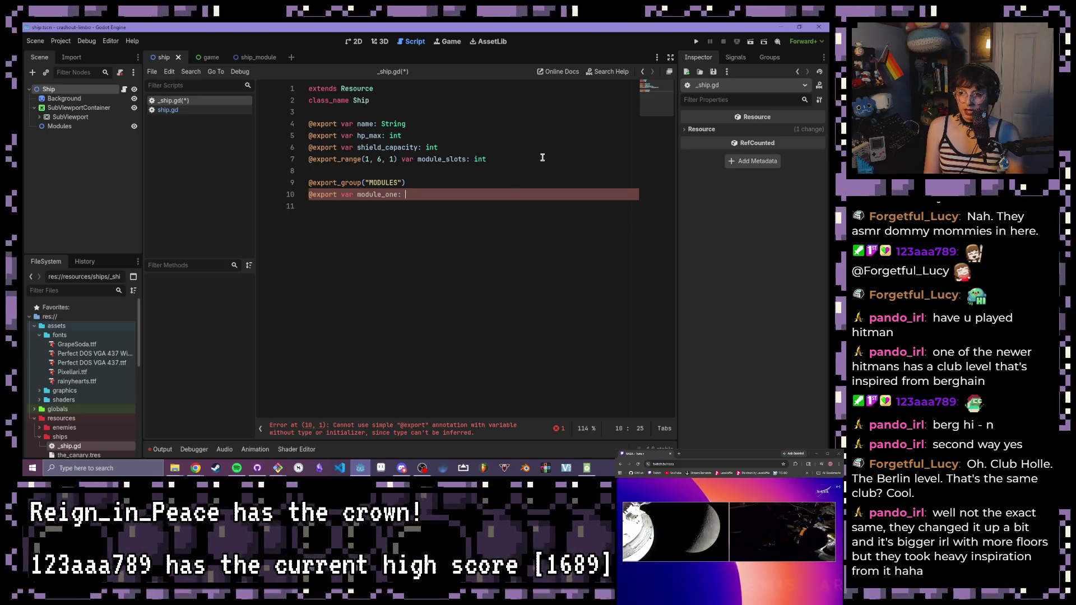
pyautogui.write('hi')
pyautogui.press('Down')
pyautogui.press('Return')
pyautogui.press('Return')
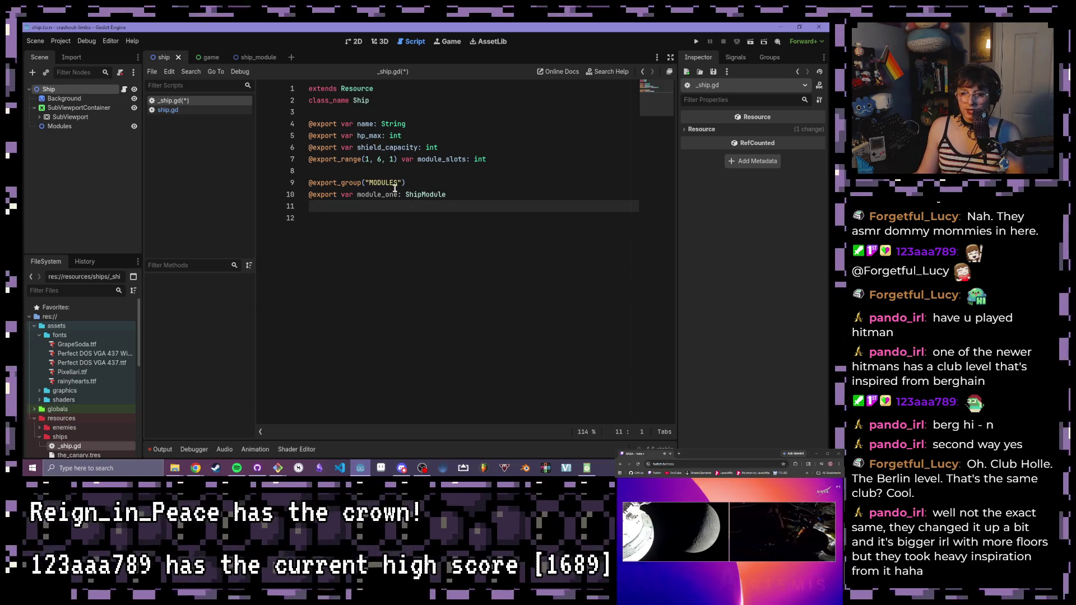
# - Paste eight copies of the module_one declaration on the lines below it
pyautogui.write('e')
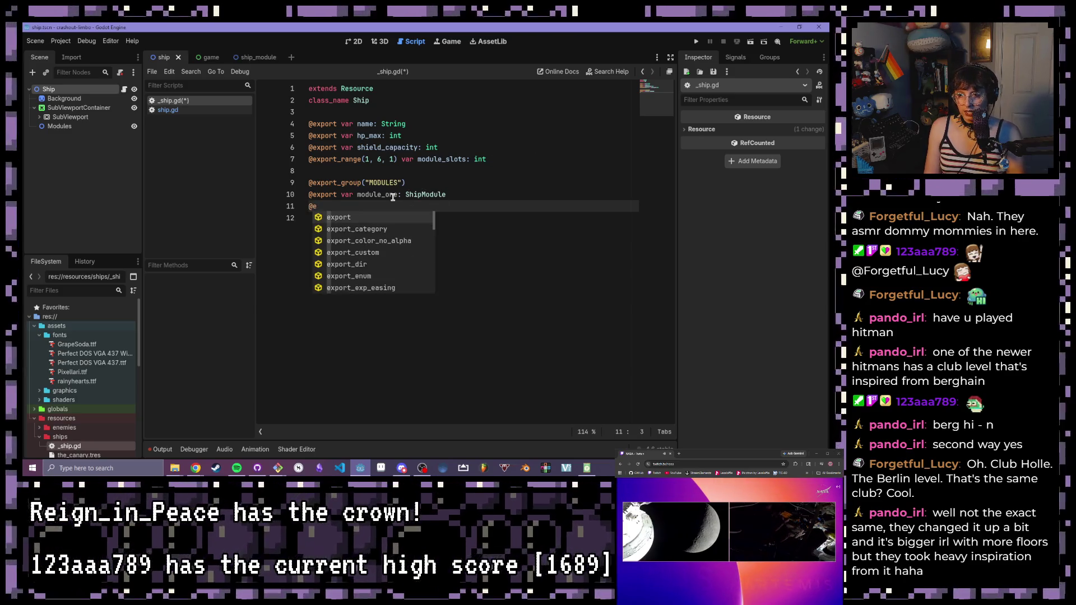
pyautogui.moveTo(457, 195); pyautogui.dragTo(307, 197)
pyautogui.hotkey('ctrl', 'c')
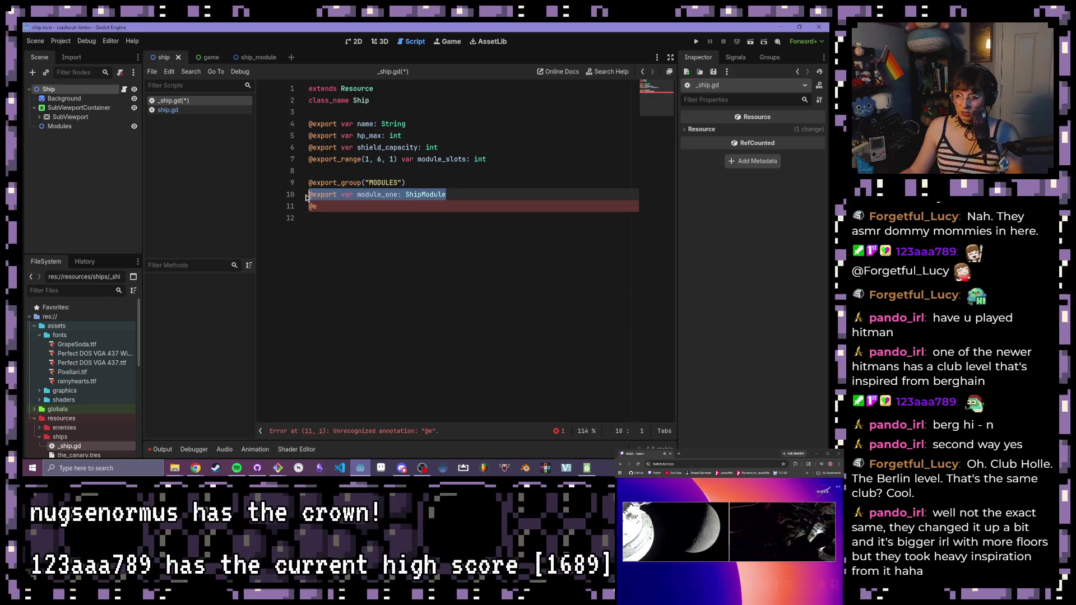
pyautogui.click(334, 206)
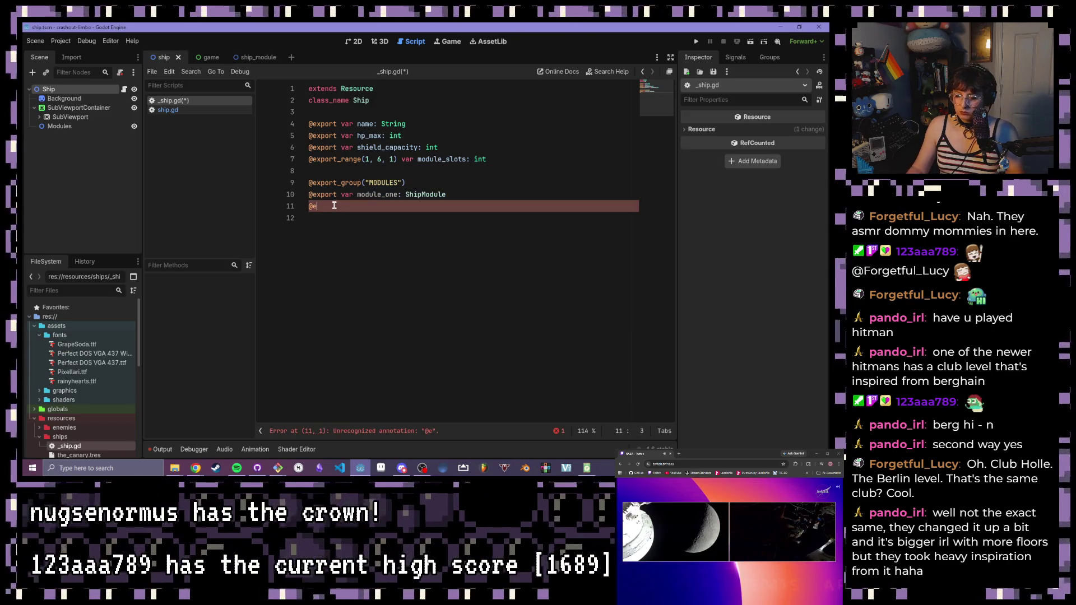
pyautogui.hotkey('ctrl', 'v')
pyautogui.press('Return')
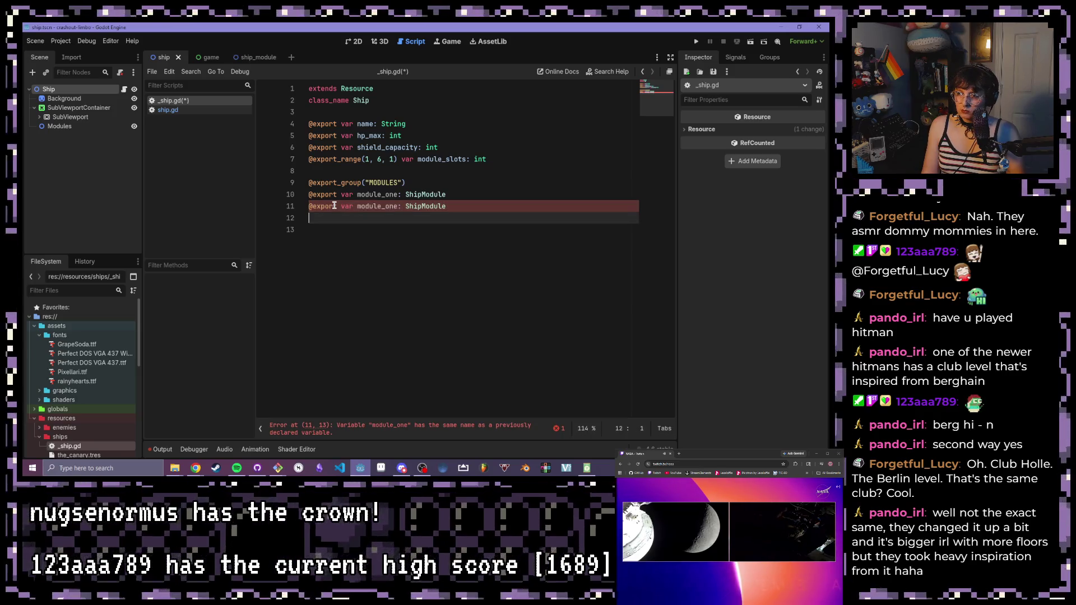
pyautogui.hotkey('ctrl', 'v')
pyautogui.press('Return')
pyautogui.hotkey('ctrl', 'v')
pyautogui.press('Return')
pyautogui.hotkey('ctrl', 'v')
pyautogui.press('Return')
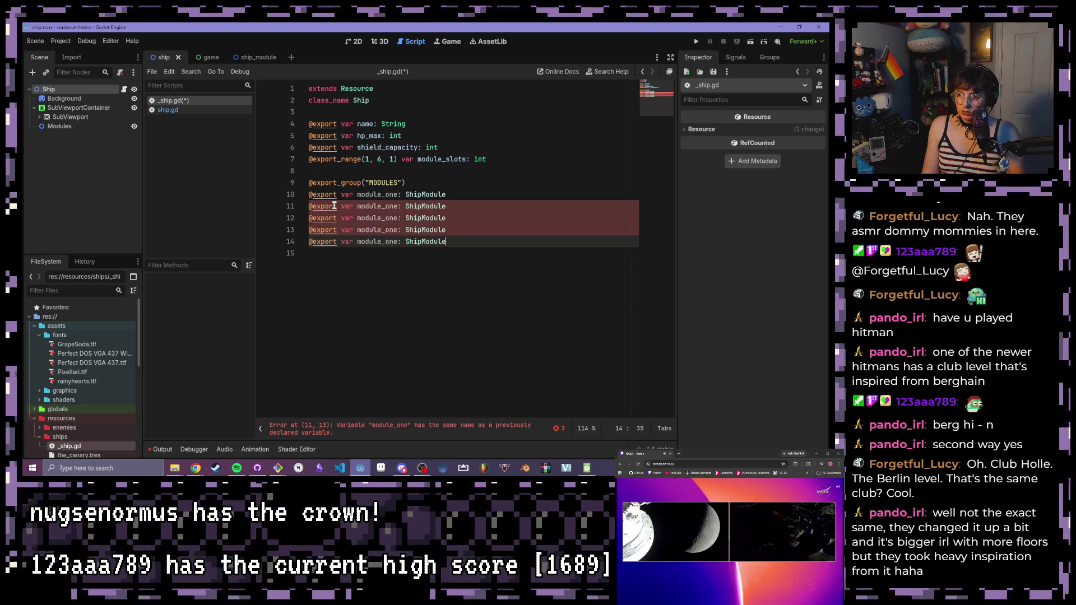
pyautogui.hotkey('ctrl', 'v')
pyautogui.press('Return')
pyautogui.hotkey('ctrl', 'v')
pyautogui.press('Return')
pyautogui.hotkey('ctrl', 'v')
pyautogui.press('Return')
pyautogui.hotkey('ctrl', 'v')
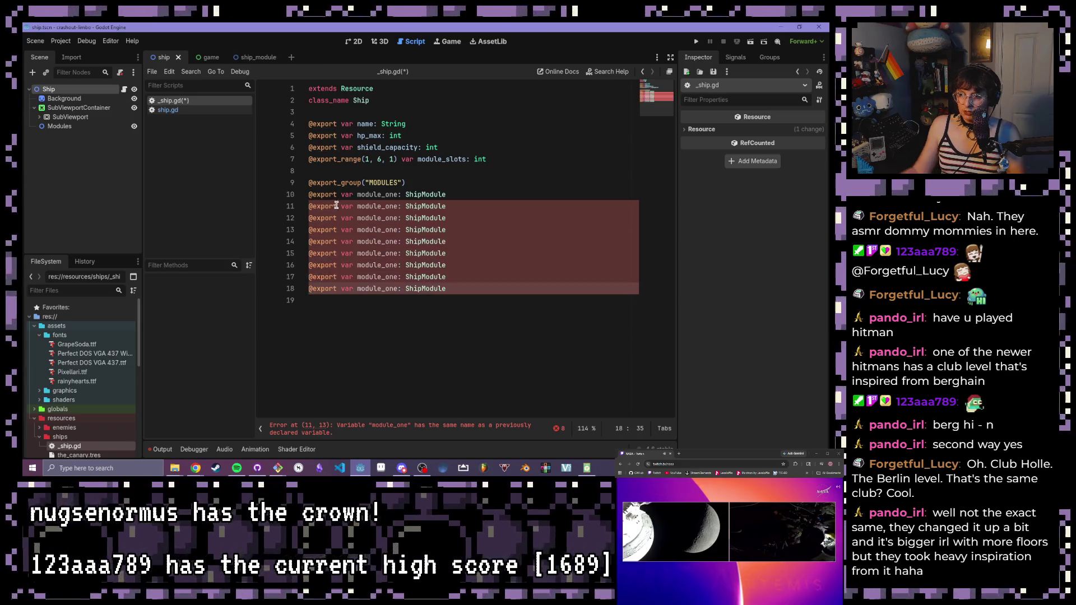
# - Rename the copied variables module_two through module_eight
pyautogui.click(387, 206)
pyautogui.press('Delete')
pyautogui.press('Delete')
pyautogui.press('Delete')
pyautogui.write('tw')
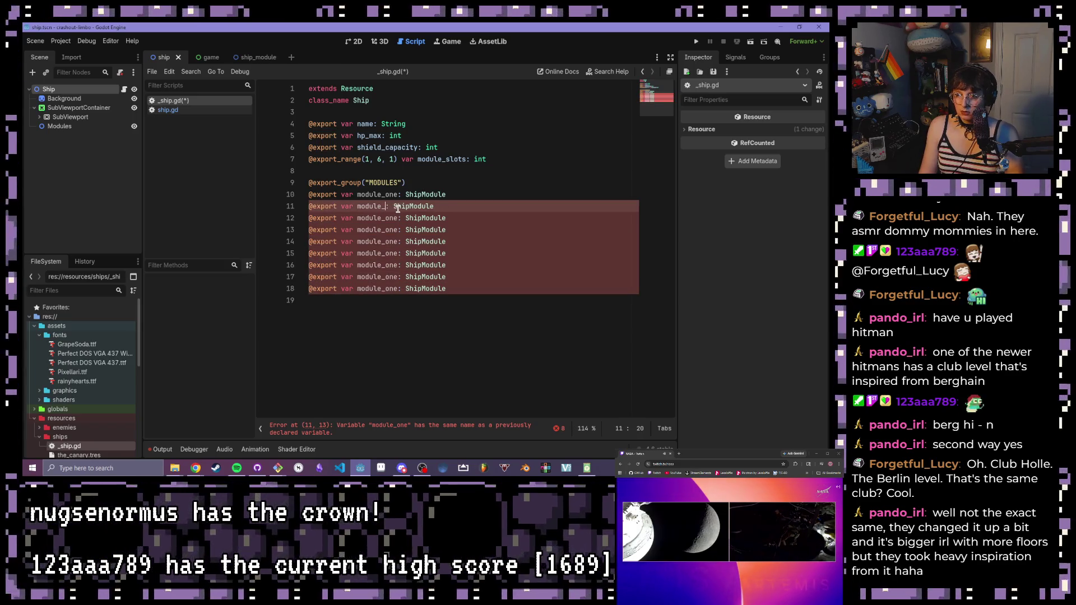
pyautogui.write('o')
pyautogui.press('Down')
pyautogui.press('BackSpace')
pyautogui.press('BackSpace')
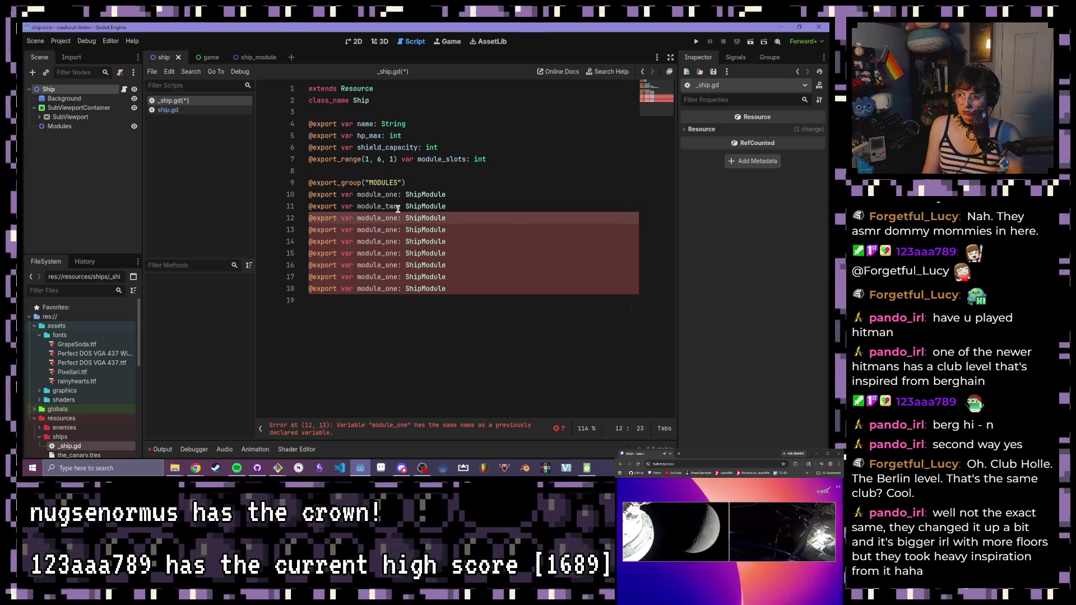
pyautogui.press('BackSpace')
pyautogui.write('three')
pyautogui.press('Down')
pyautogui.press('Down')
pyautogui.press('Left')
pyautogui.press('Left')
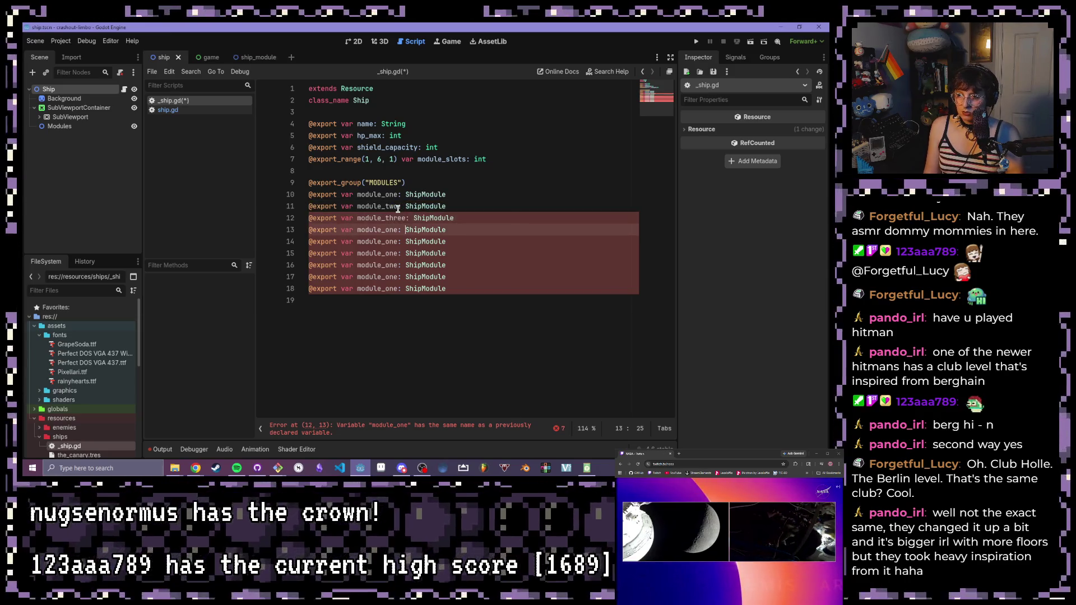
pyautogui.press('Up')
pyautogui.press('BackSpace')
pyautogui.press('BackSpace')
pyautogui.press('BackSpace')
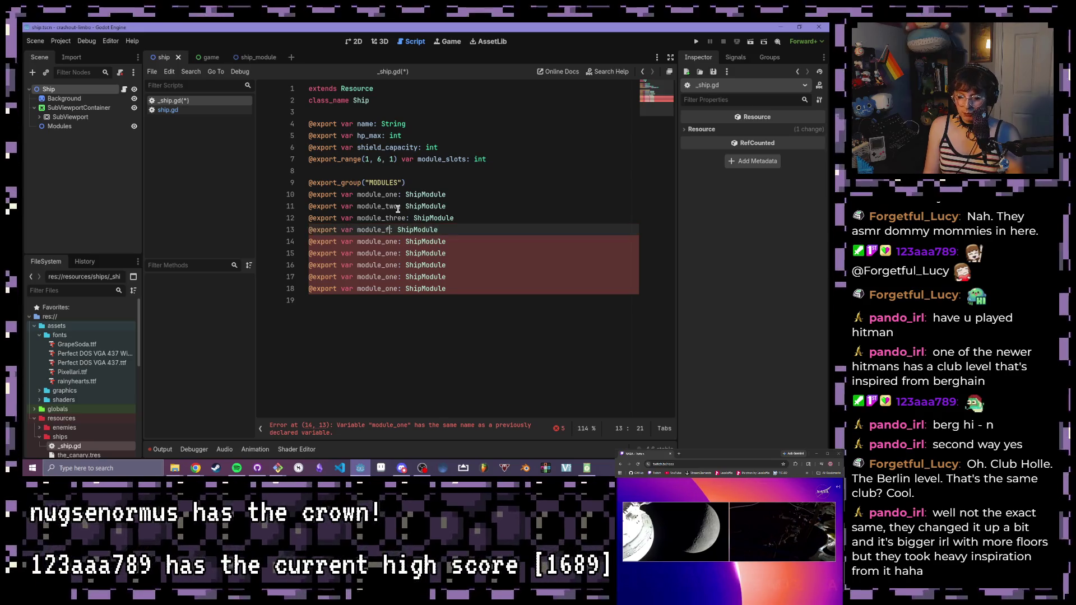
pyautogui.write('four')
pyautogui.press('Down')
pyautogui.press('BackSpace')
pyautogui.press('BackSpace')
pyautogui.press('BackSpace')
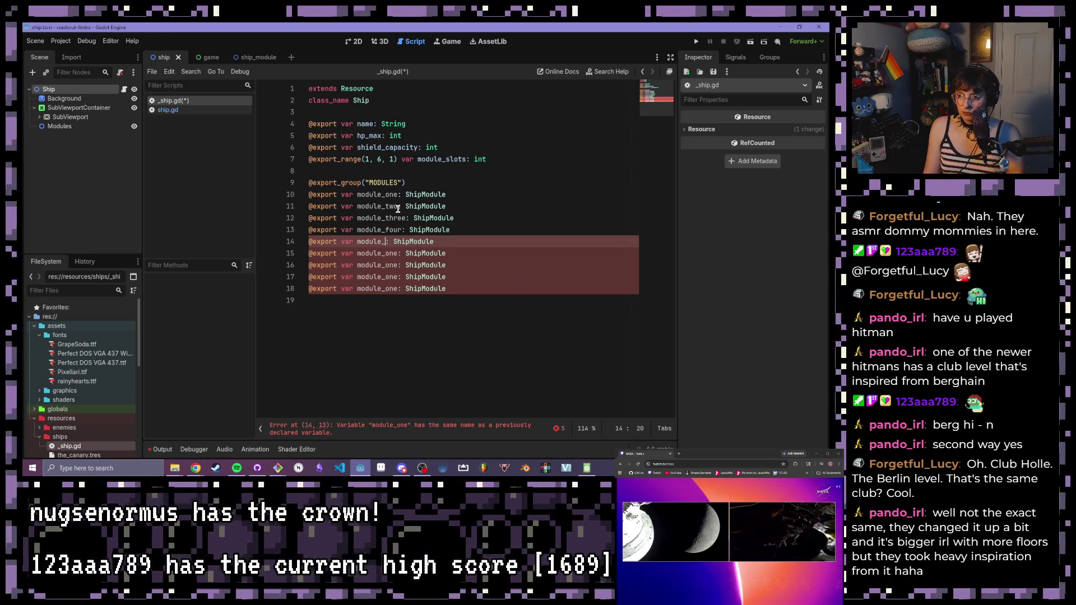
pyautogui.write('five')
pyautogui.press('Down')
pyautogui.press('BackSpace')
pyautogui.press('BackSpace')
pyautogui.press('BackSpace')
pyautogui.write('six')
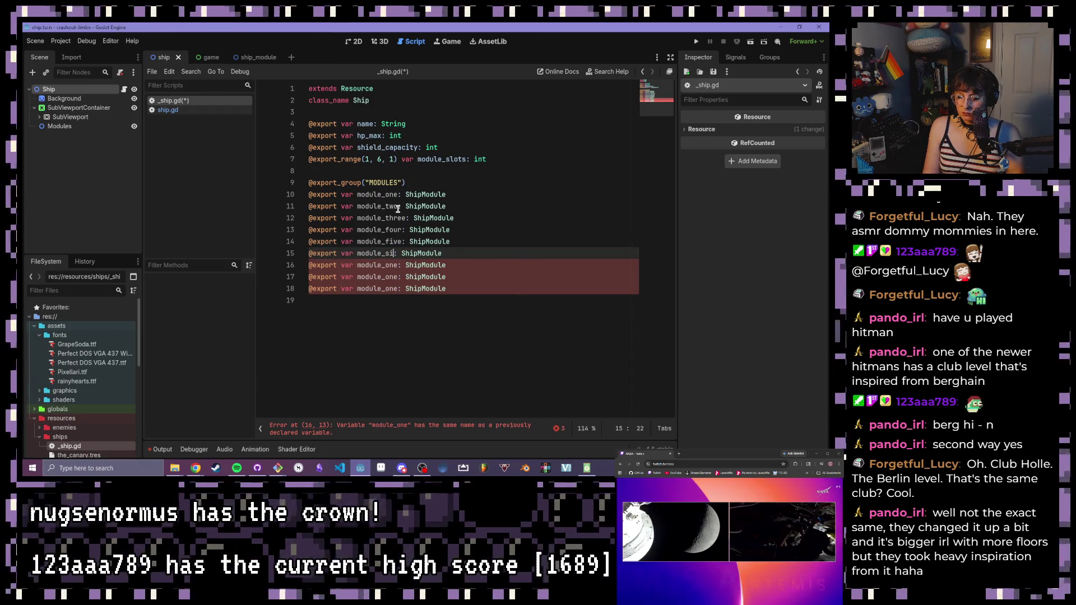
pyautogui.press('Down')
pyautogui.press('BackSpace')
pyautogui.press('BackSpace')
pyautogui.press('BackSpace')
pyautogui.write('seven')
pyautogui.press('Down')
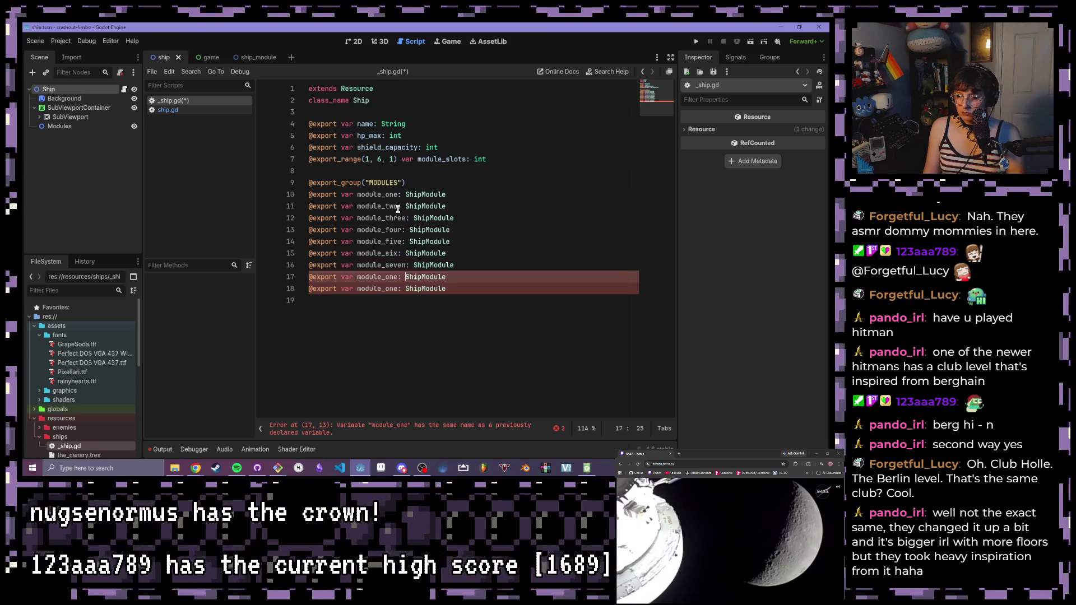
pyautogui.press('BackSpace')
pyautogui.press('BackSpace')
pyautogui.press('BackSpace')
pyautogui.write('eight')
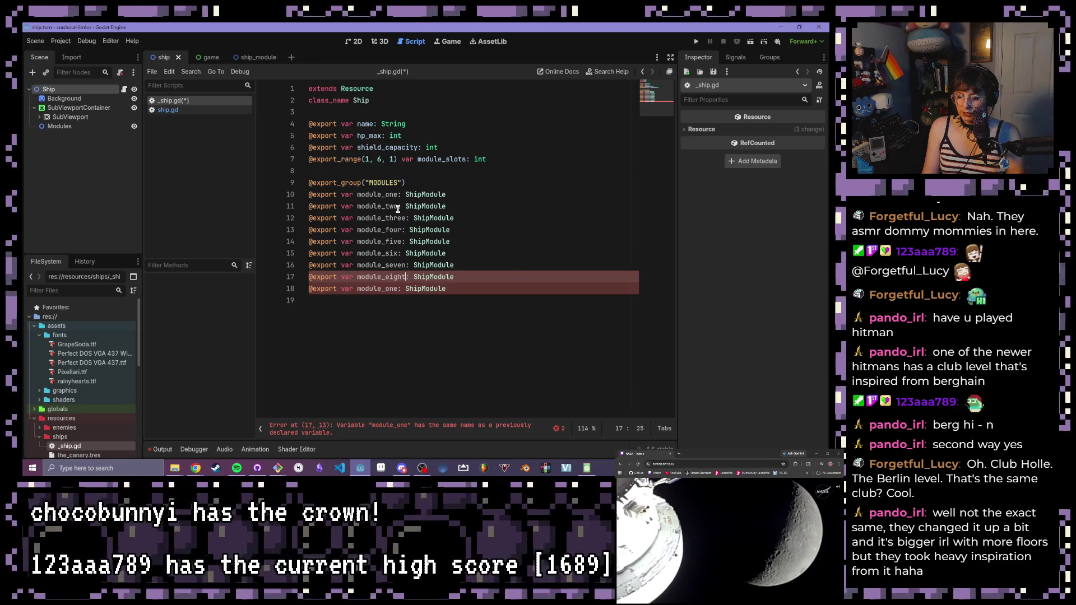
# - Delete the leftover duplicate declaration on line 18 and save the Ship script
pyautogui.click(471, 288)
pyautogui.hotkey('shift', 'Home')
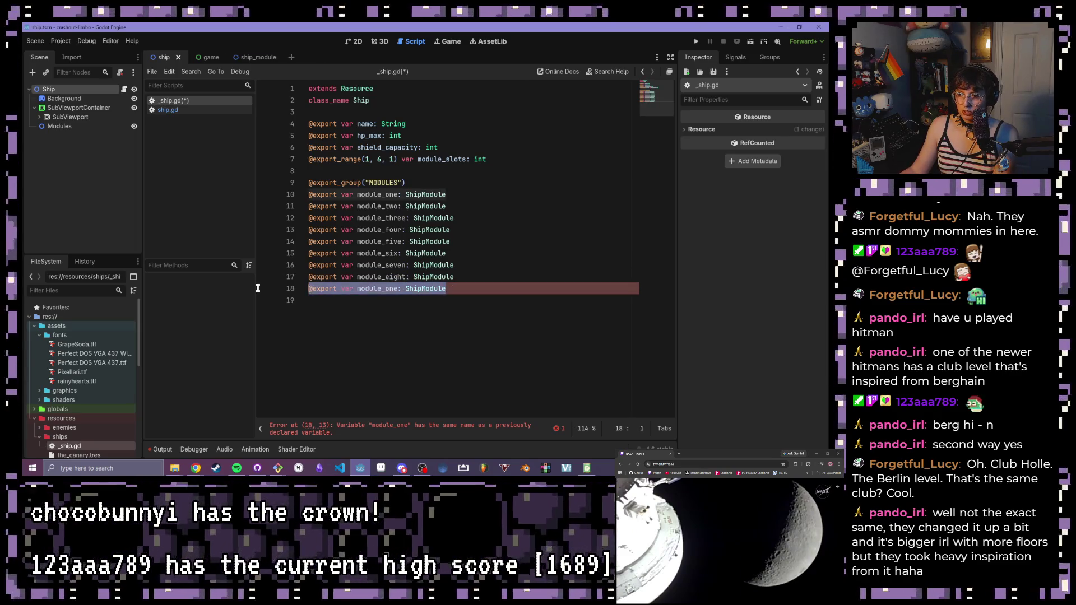
pyautogui.press('BackSpace')
pyautogui.press('BackSpace')
pyautogui.hotkey('ctrl', 's')
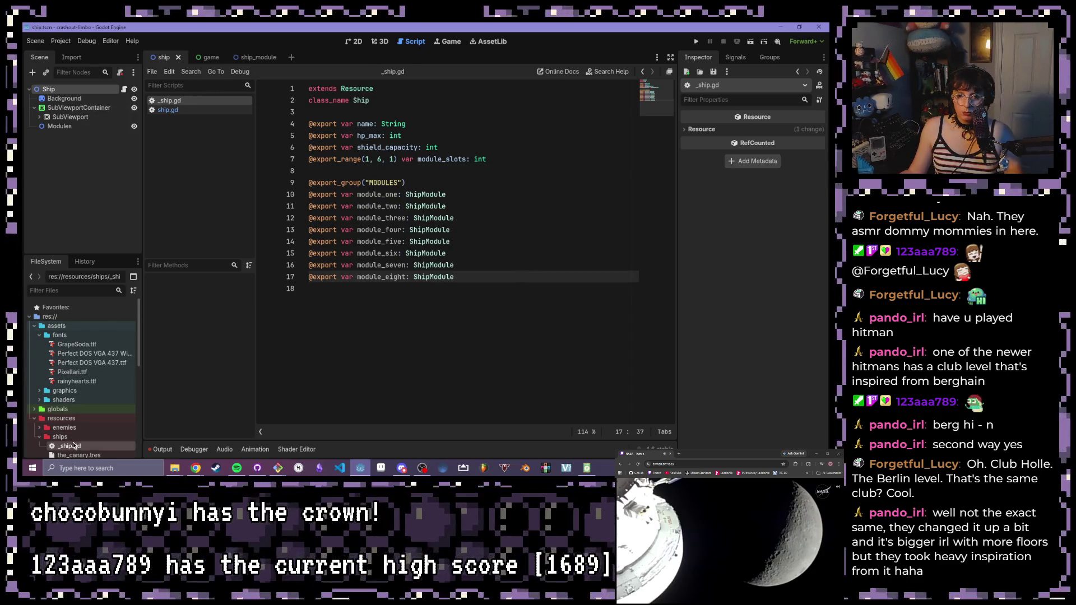
# - Open the_canary ship resource and rename the export group from MODULES to "Modules"
pyautogui.click(703, 129)
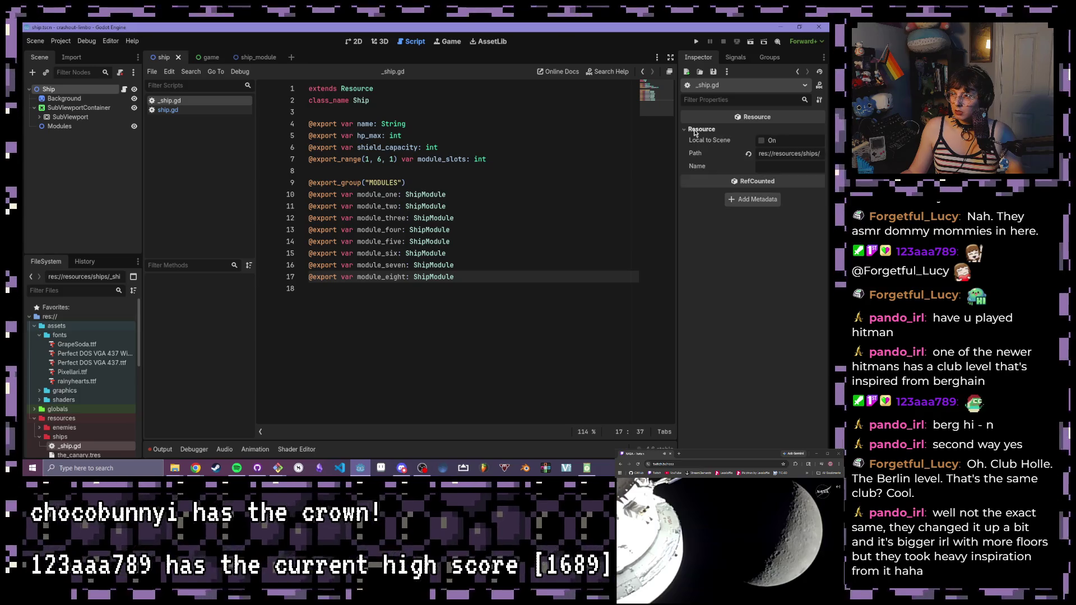
pyautogui.click(705, 130)
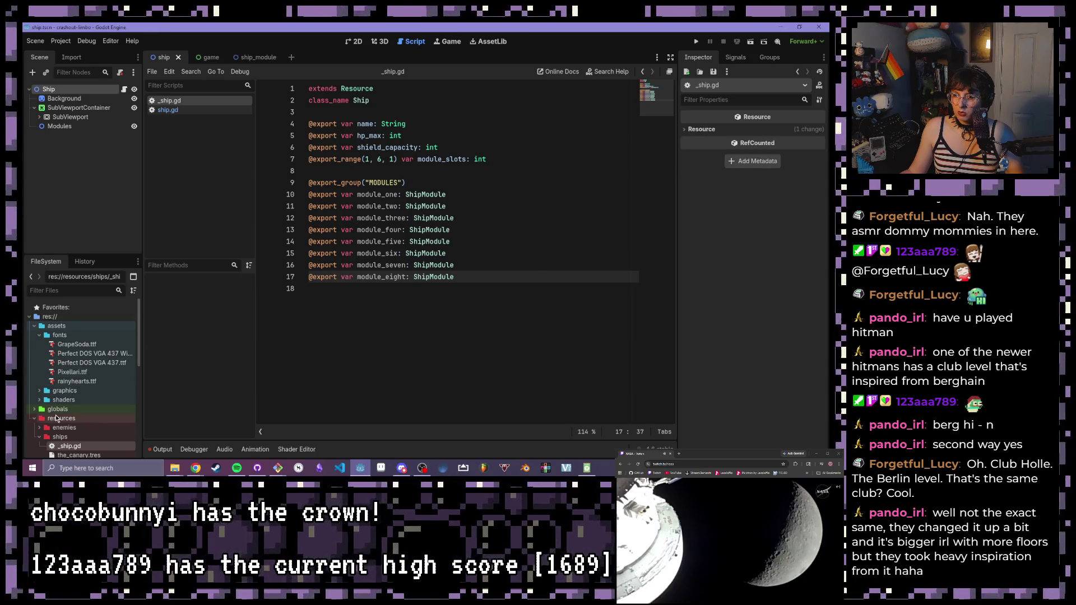
pyautogui.scroll(-3, 54, 412)
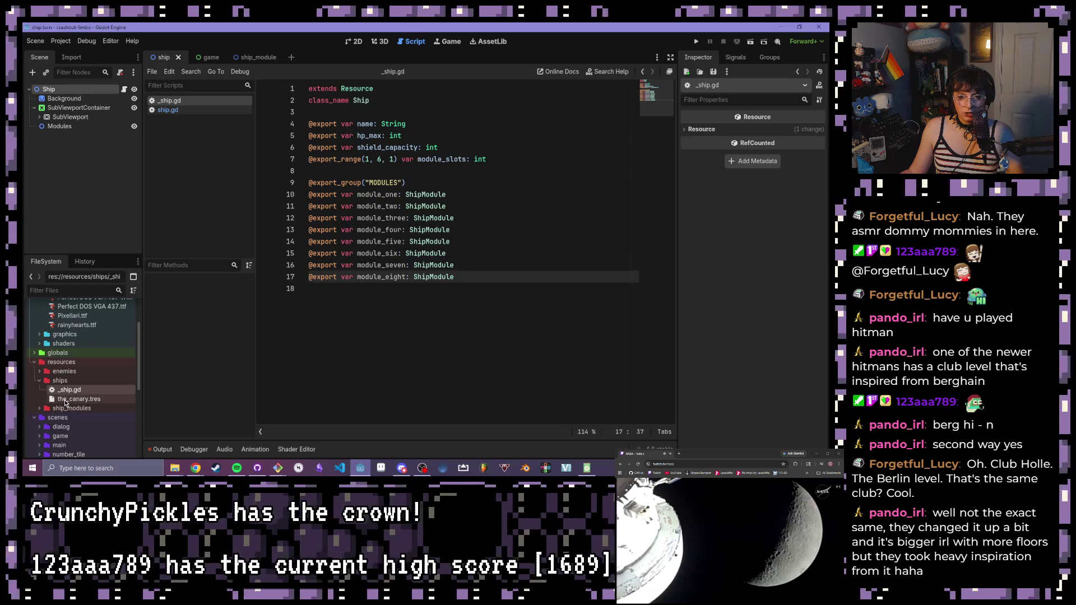
pyautogui.click(65, 399)
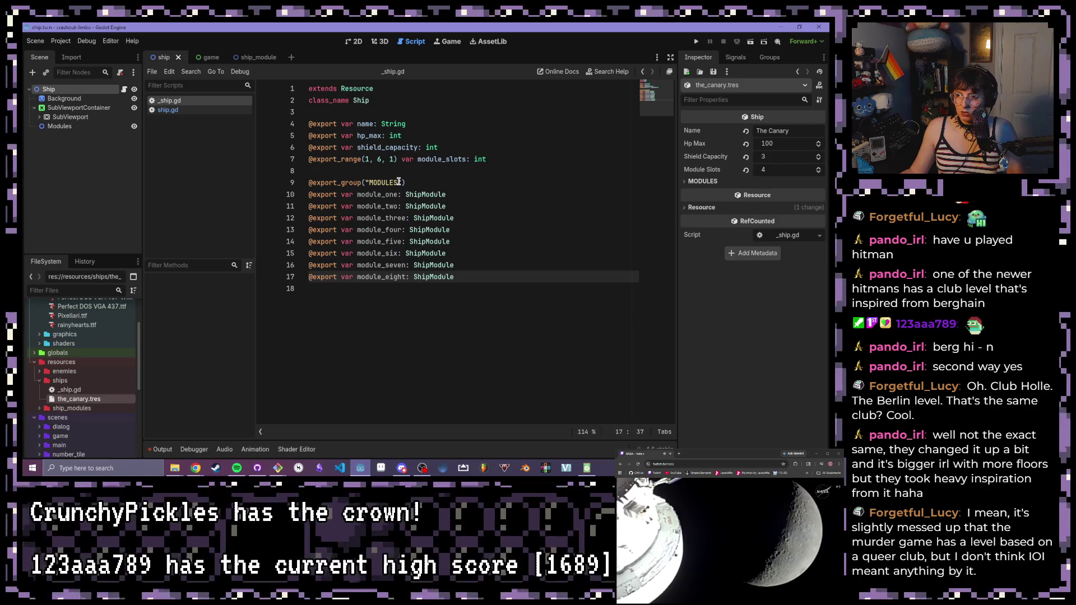
pyautogui.moveTo(398, 182); pyautogui.dragTo(372, 183)
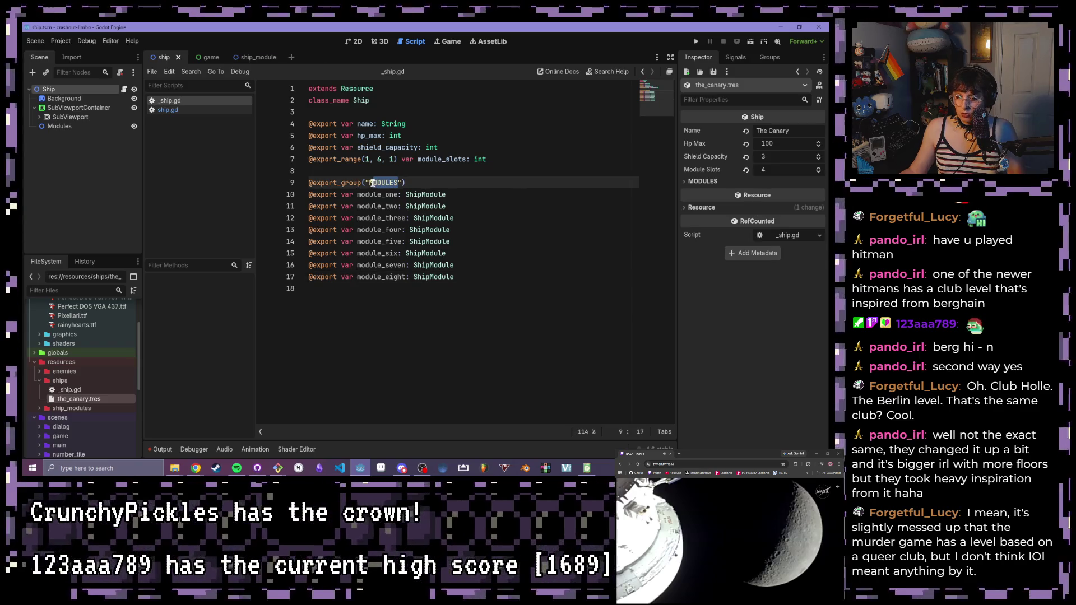
pyautogui.write('odules')
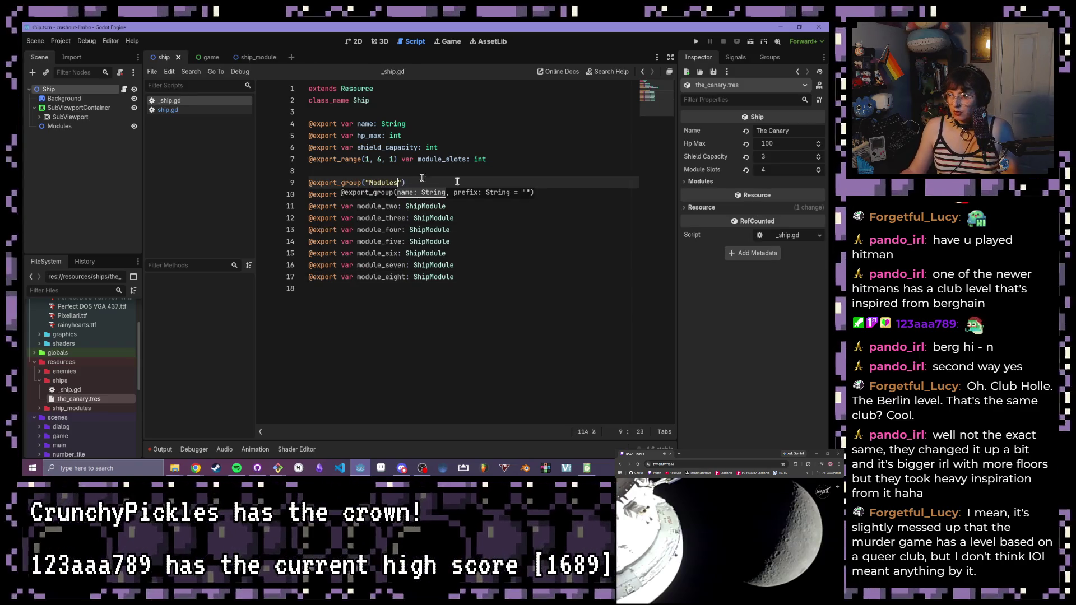
# - Expand the Modules group in the Inspector and delete the module_slots export line
pyautogui.click(699, 182)
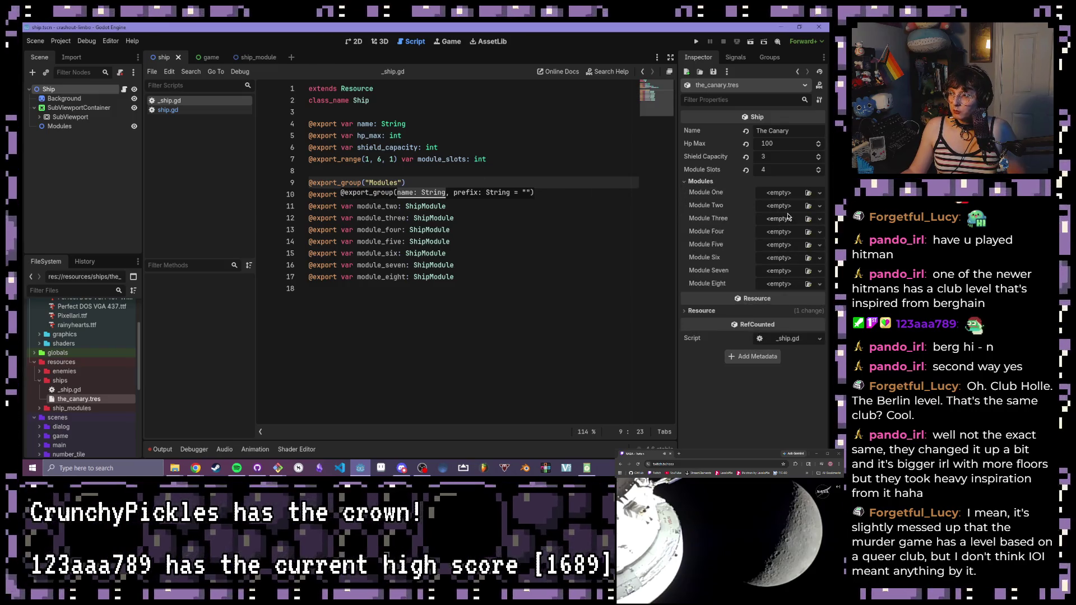
pyautogui.click(808, 193)
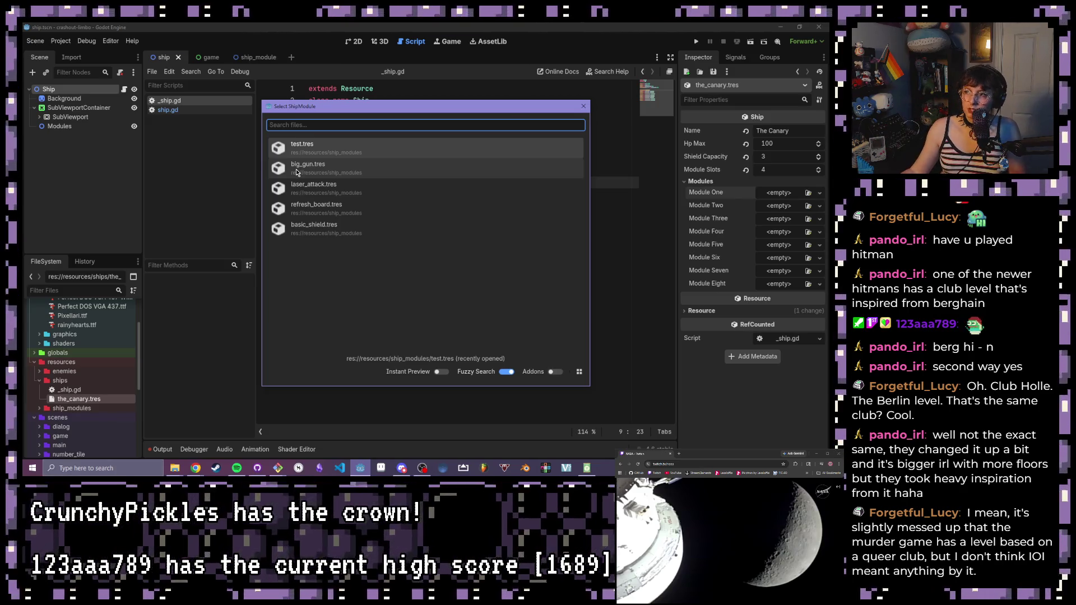
pyautogui.click(584, 106)
pyautogui.click(535, 160)
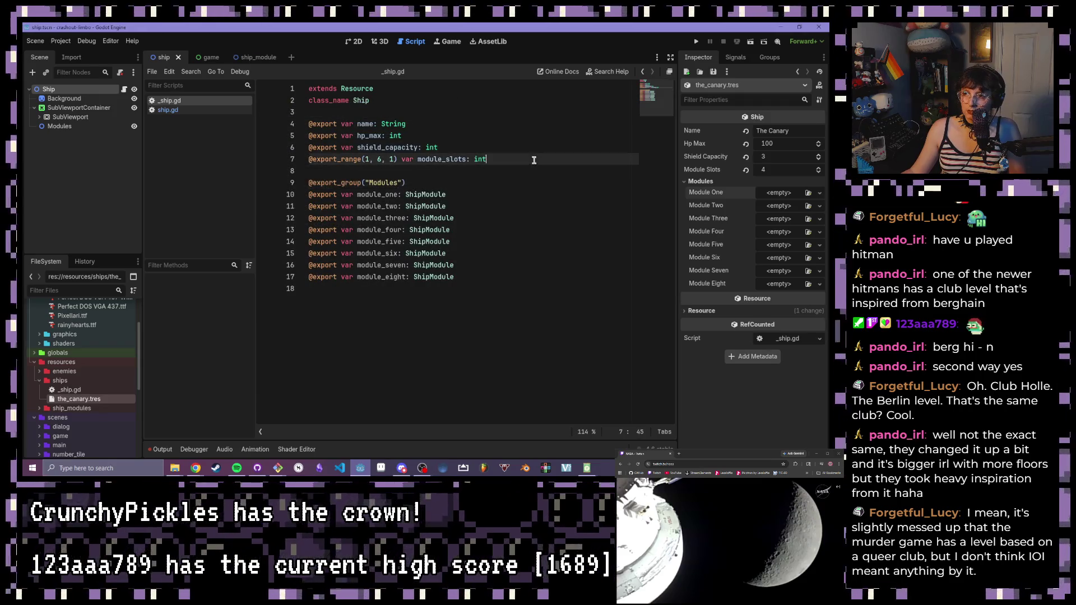
pyautogui.moveTo(534, 160); pyautogui.dragTo(283, 164)
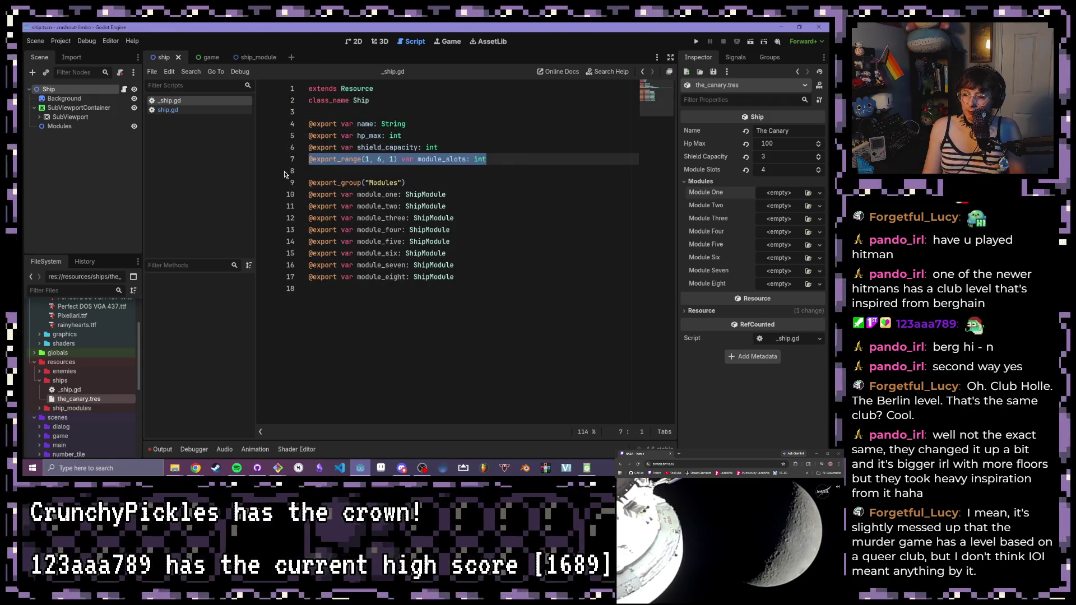
pyautogui.press('BackSpace')
pyautogui.press('BackSpace')
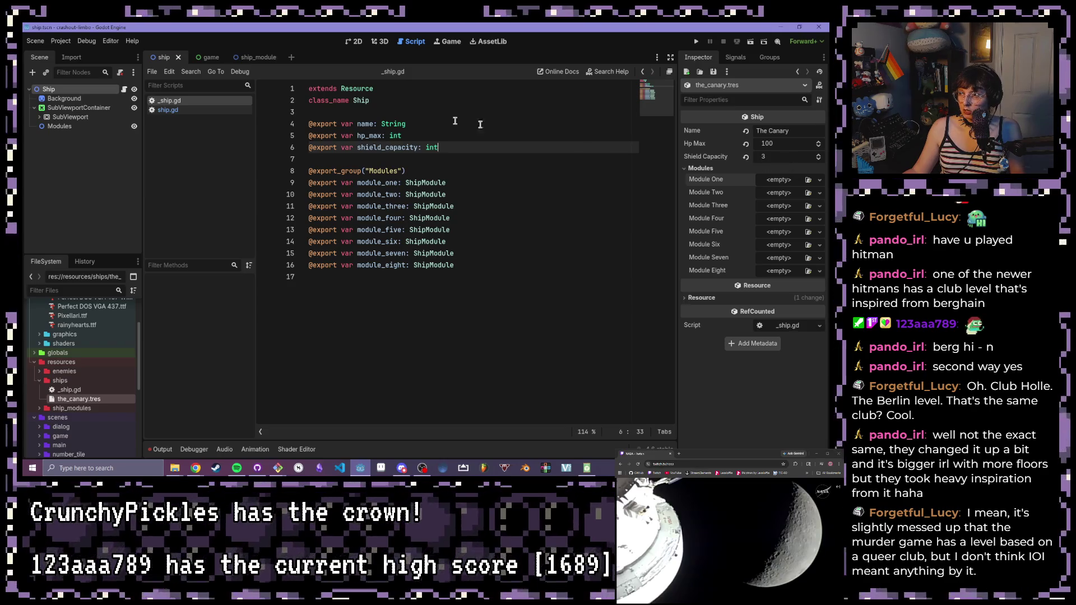
# - Open the ShipModule file picker for Module One
pyautogui.click(808, 181)
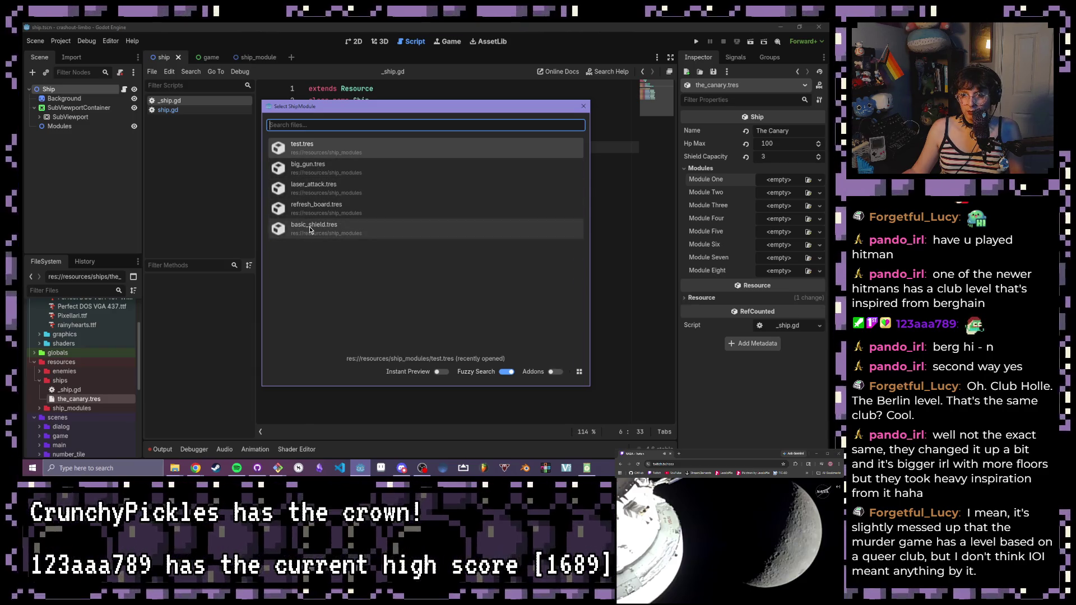
# - Load laser_attack.tres into Module One and basic_shield.tres into Module Two
pyautogui.doubleClick(357, 185)
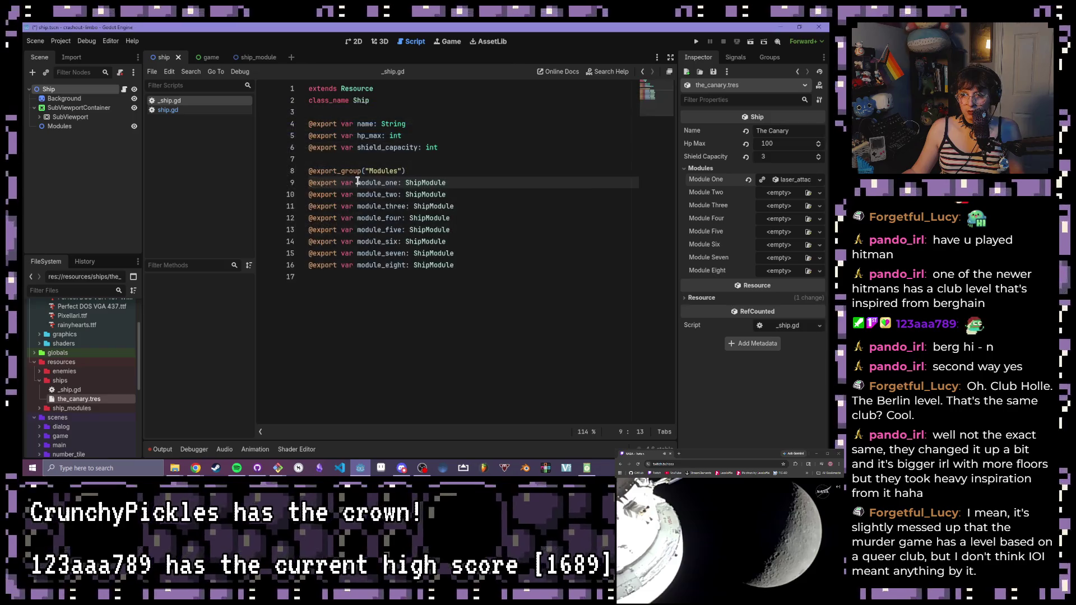
pyautogui.click(809, 192)
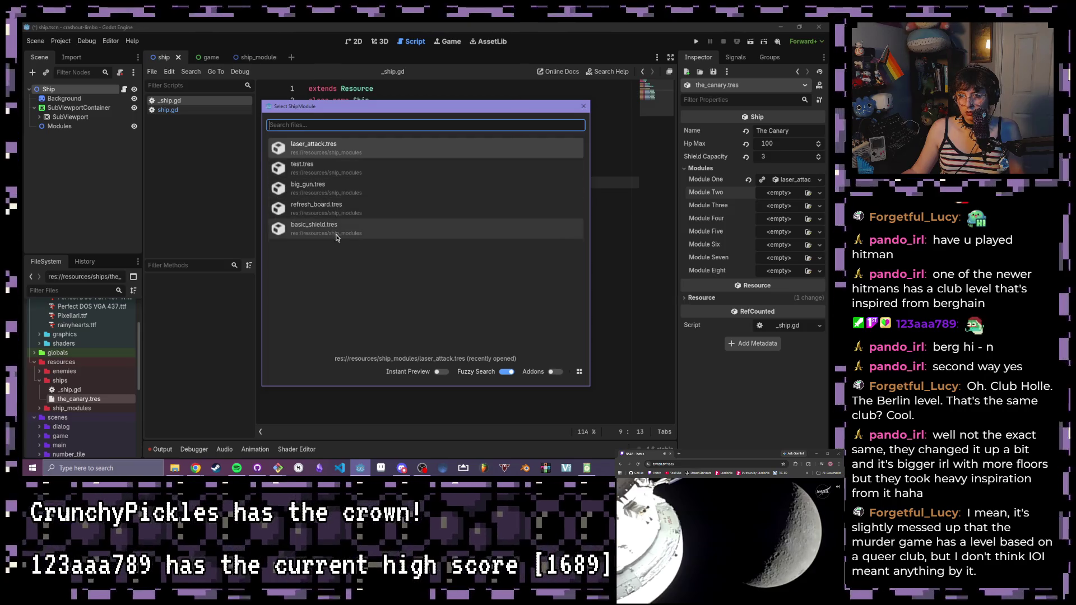
pyautogui.doubleClick(335, 230)
# - Review _ship.gd and the_canary.tres, then select the Ship node in the Scene dock
pyautogui.click(572, 160)
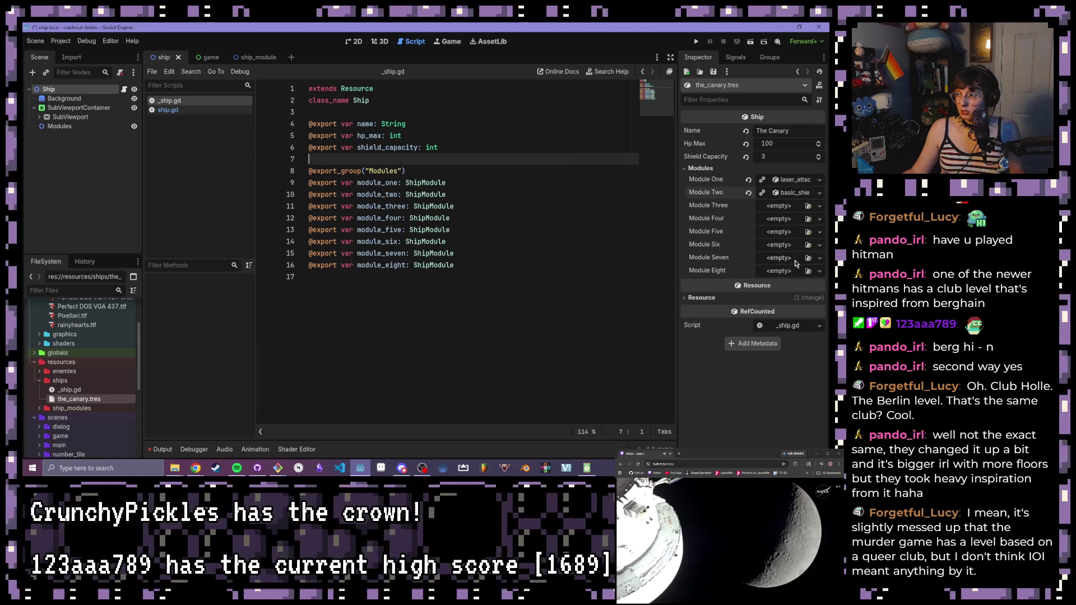
pyautogui.click(455, 297)
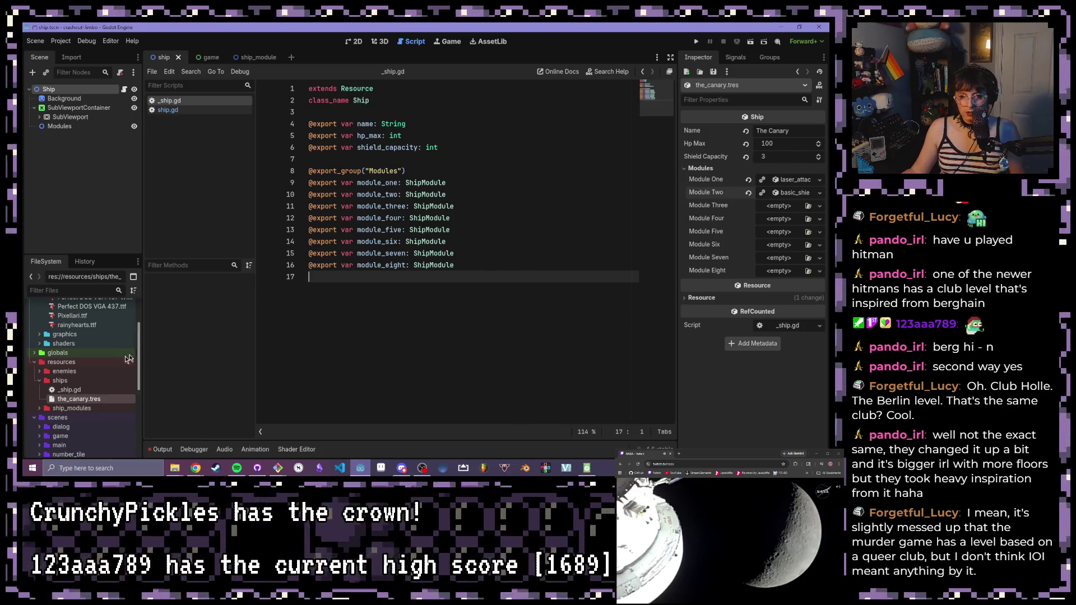
pyautogui.click(85, 391)
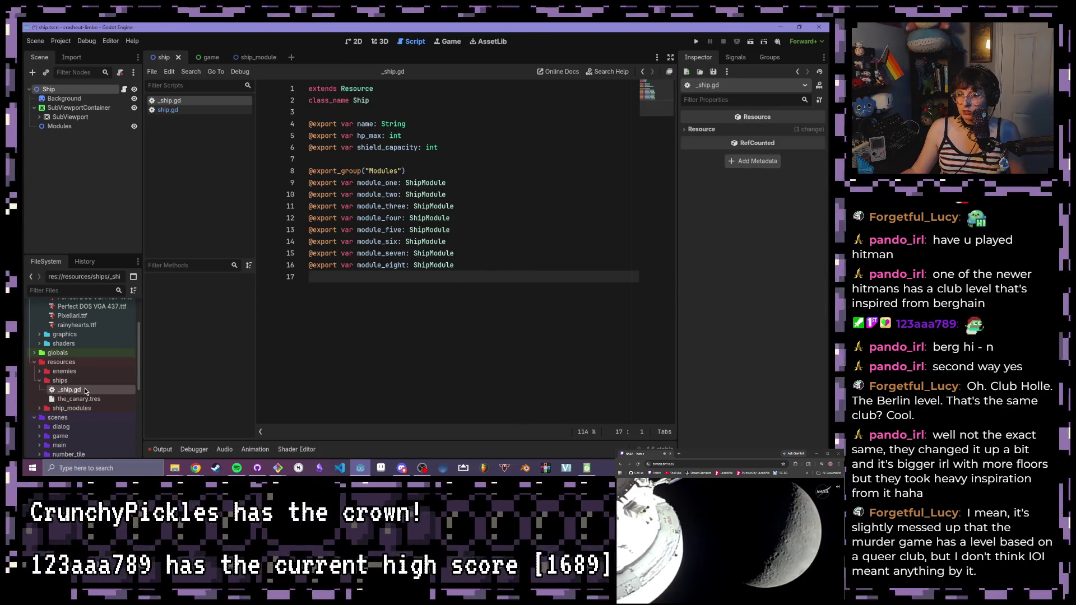
pyautogui.click(77, 401)
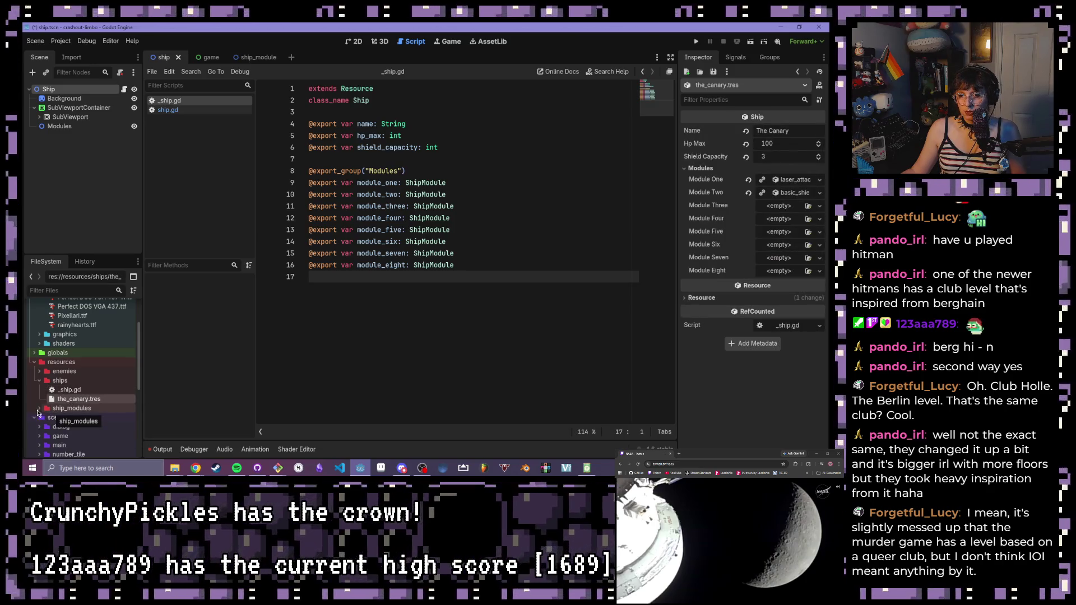
pyautogui.click(49, 90)
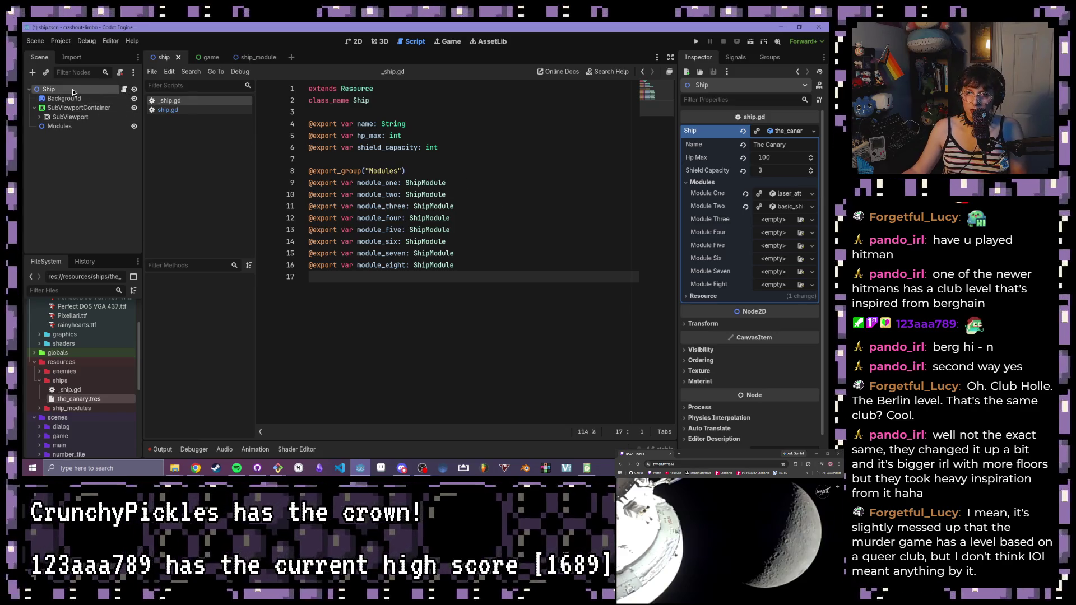
pyautogui.doubleClick(73, 89)
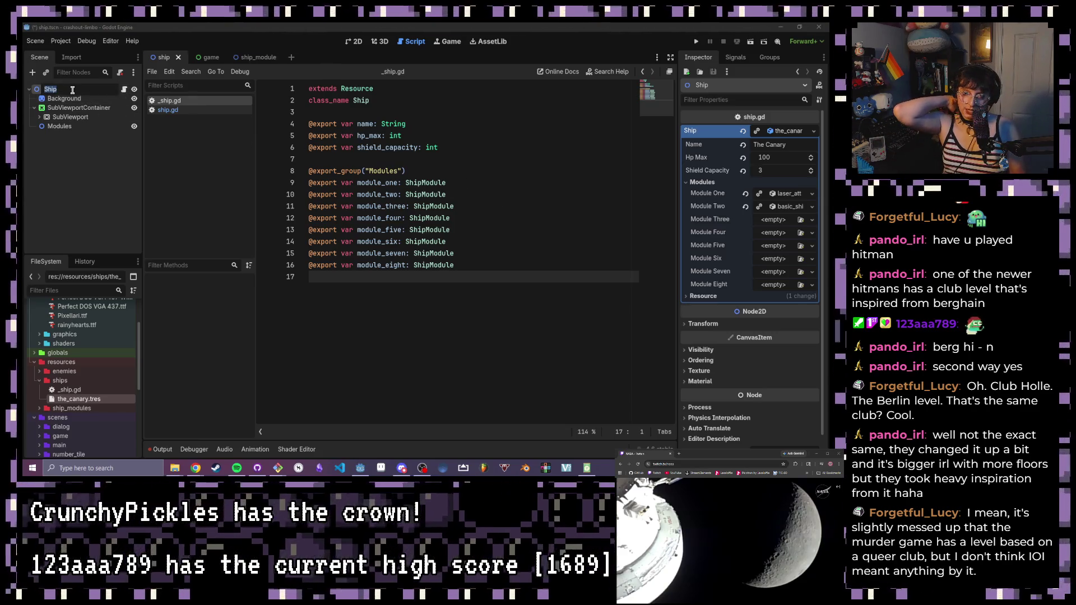
pyautogui.press('Escape')
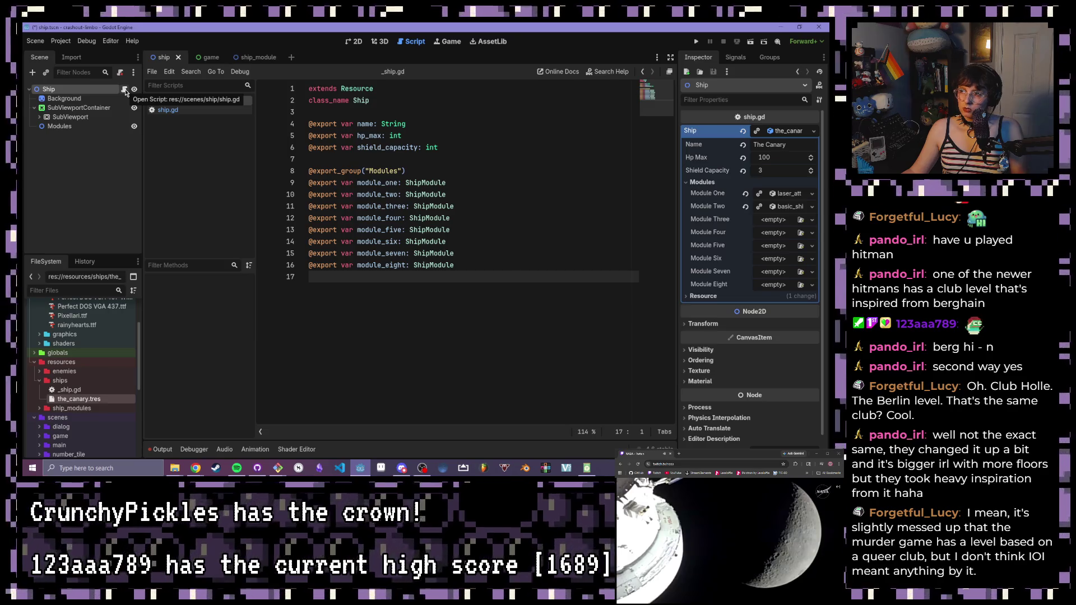
pyautogui.click(589, 159)
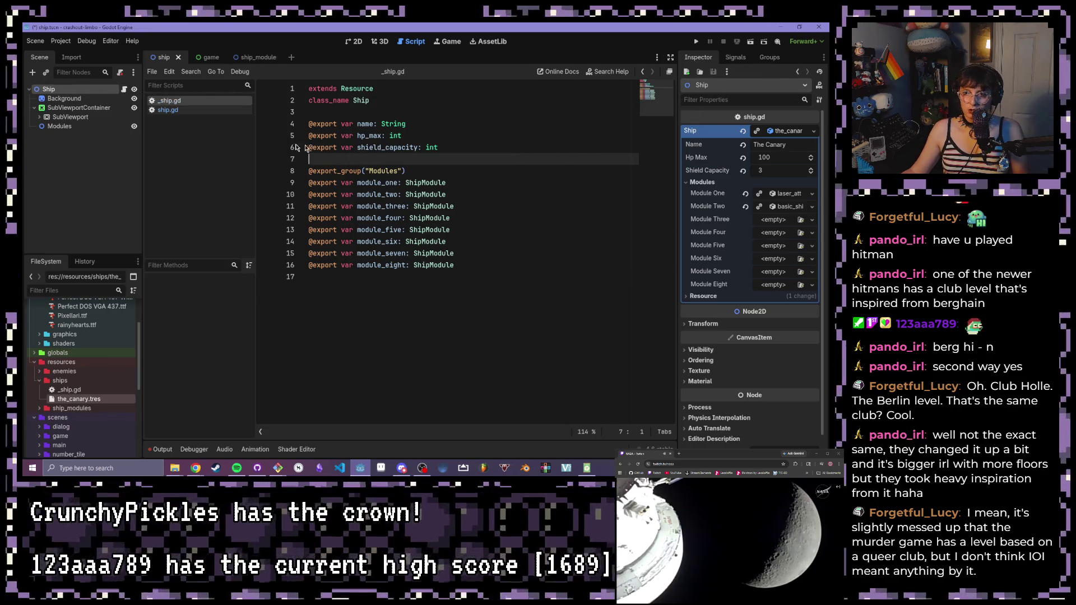
pyautogui.moveTo(271, 56); pyautogui.dragTo(273, 57)
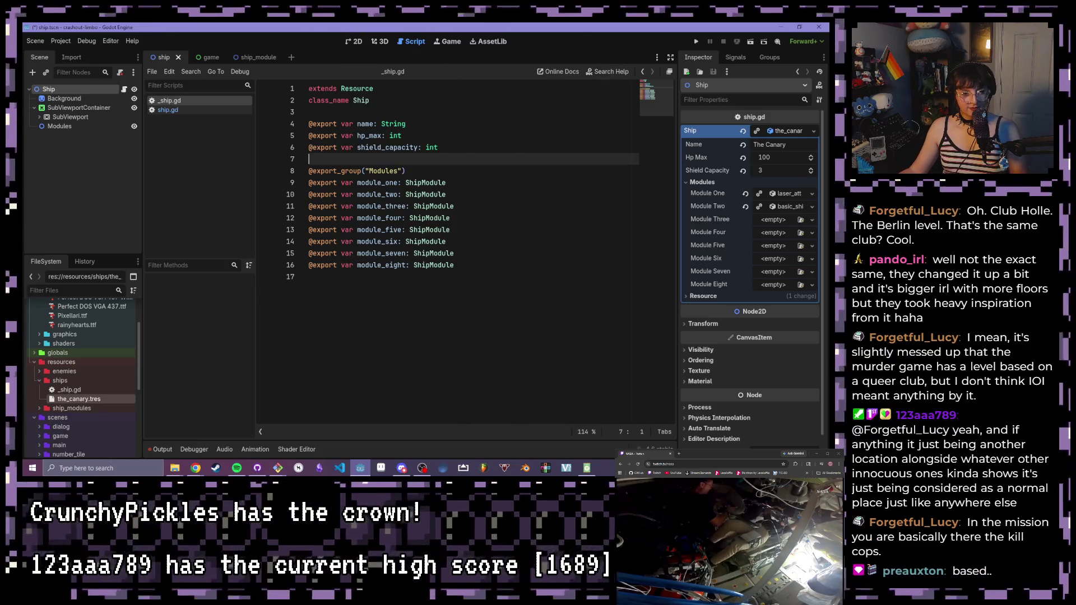
# - Move SubViewportContainer below the Modules node in the ship scene tree, then select Modules
pyautogui.click(407, 168)
pyautogui.click(393, 148)
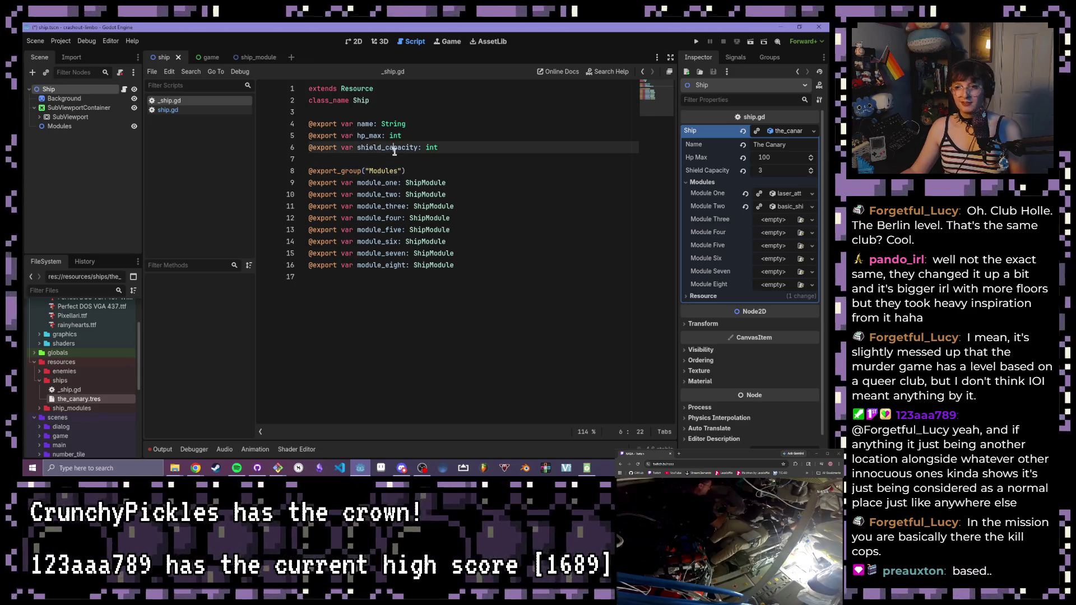
pyautogui.click(362, 155)
pyautogui.click(195, 57)
pyautogui.click(162, 57)
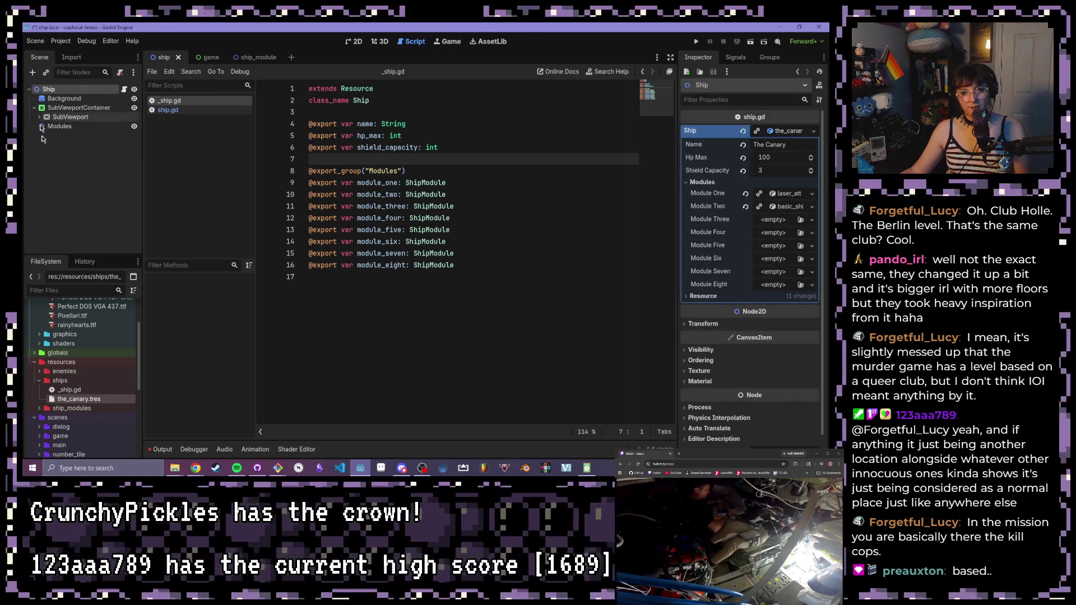
pyautogui.moveTo(58, 109)
pyautogui.mouseDown()
pyautogui.moveTo(84, 133)
pyautogui.moveTo(59, 130)
pyautogui.mouseUp()
pyautogui.click(56, 109)
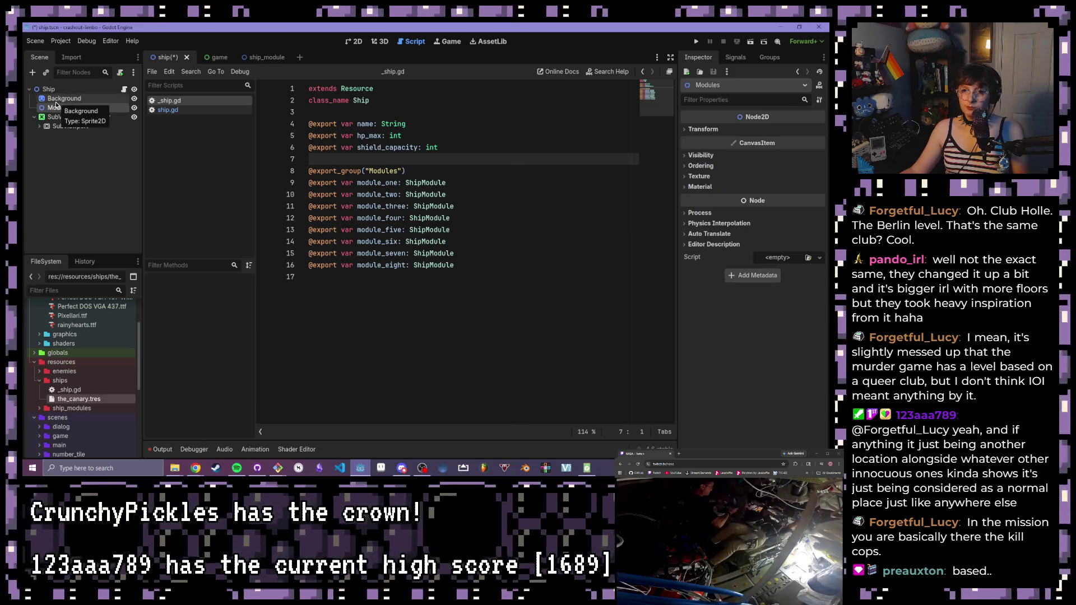
pyautogui.rightClick(57, 110)
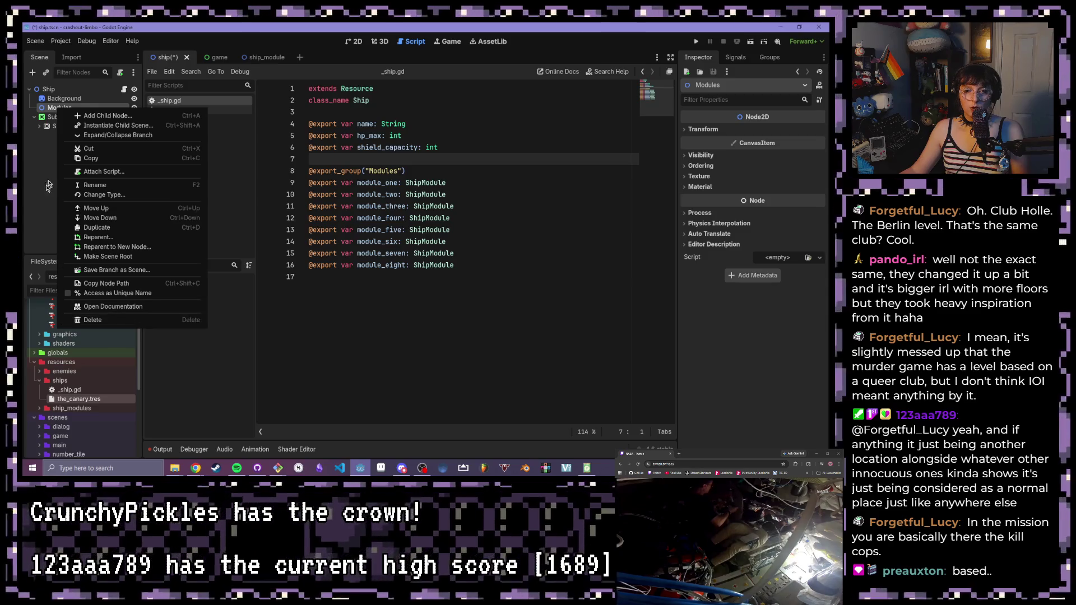
pyautogui.click(60, 108)
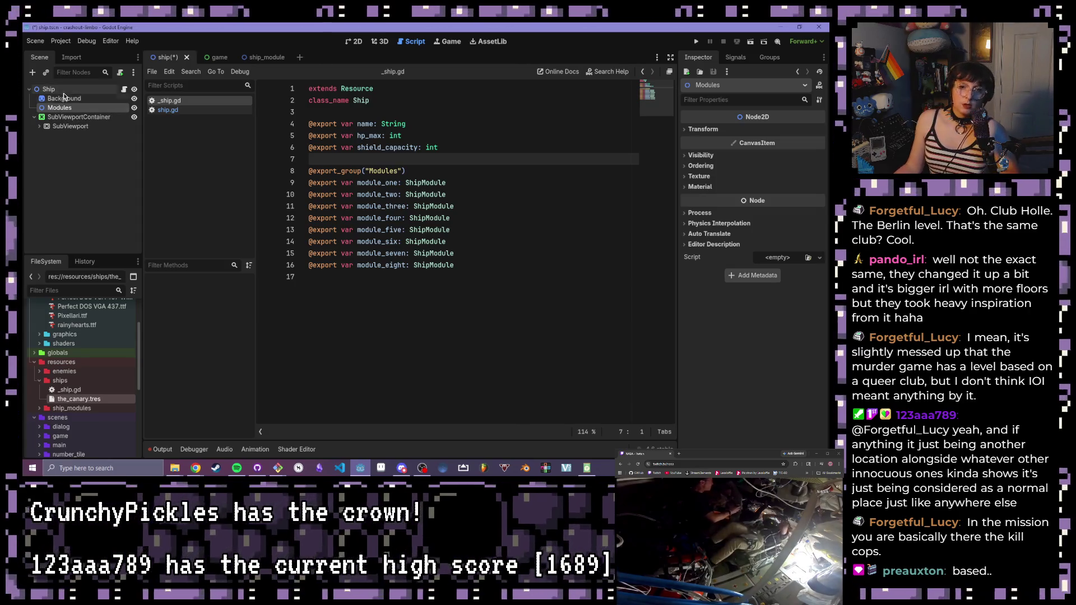
pyautogui.click(63, 90)
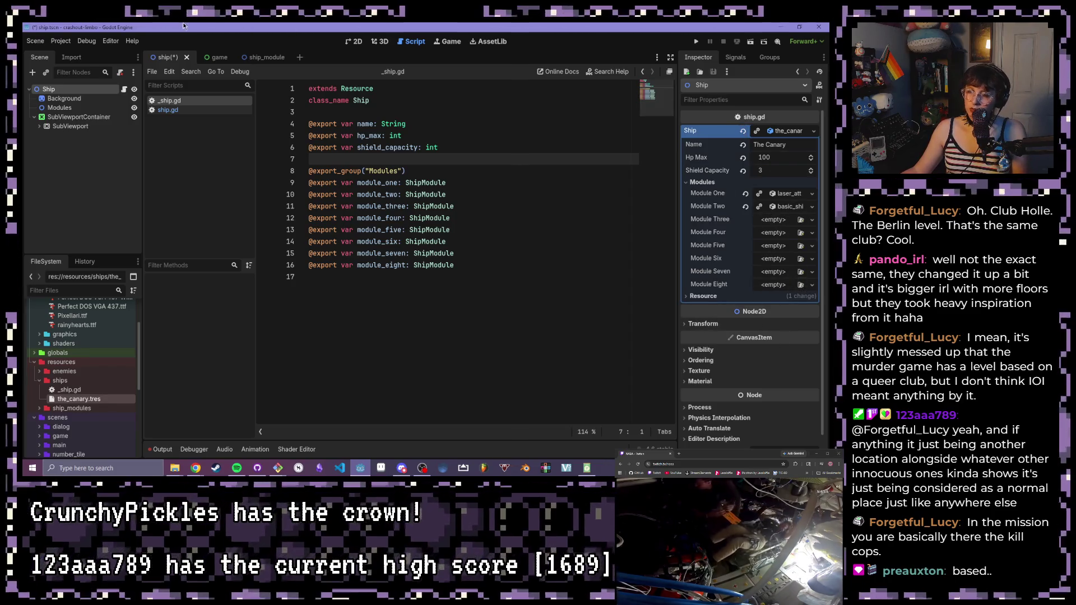
pyautogui.click(59, 108)
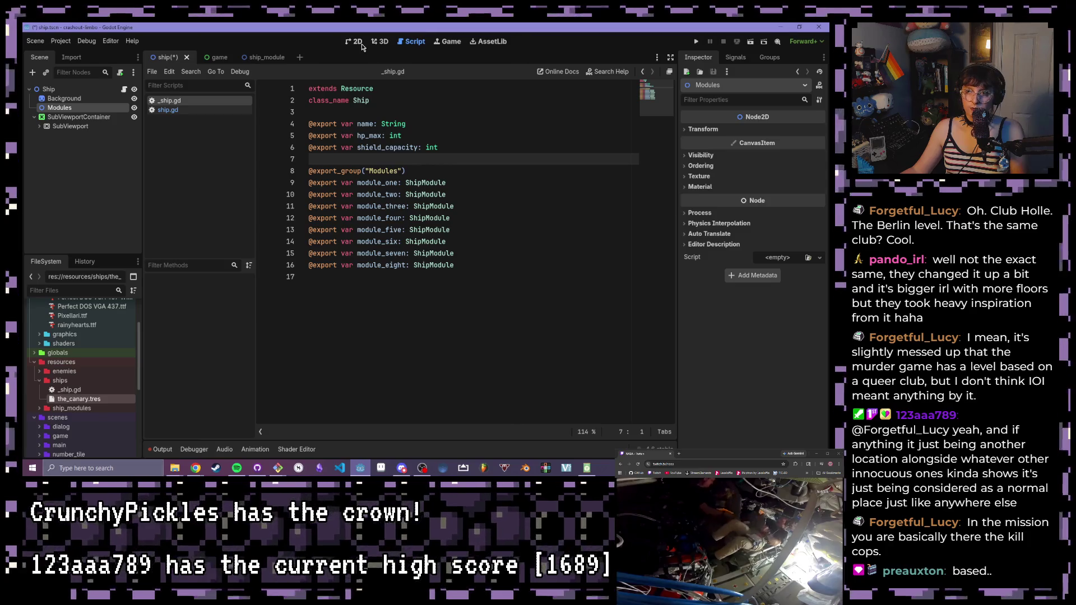
pyautogui.click(357, 42)
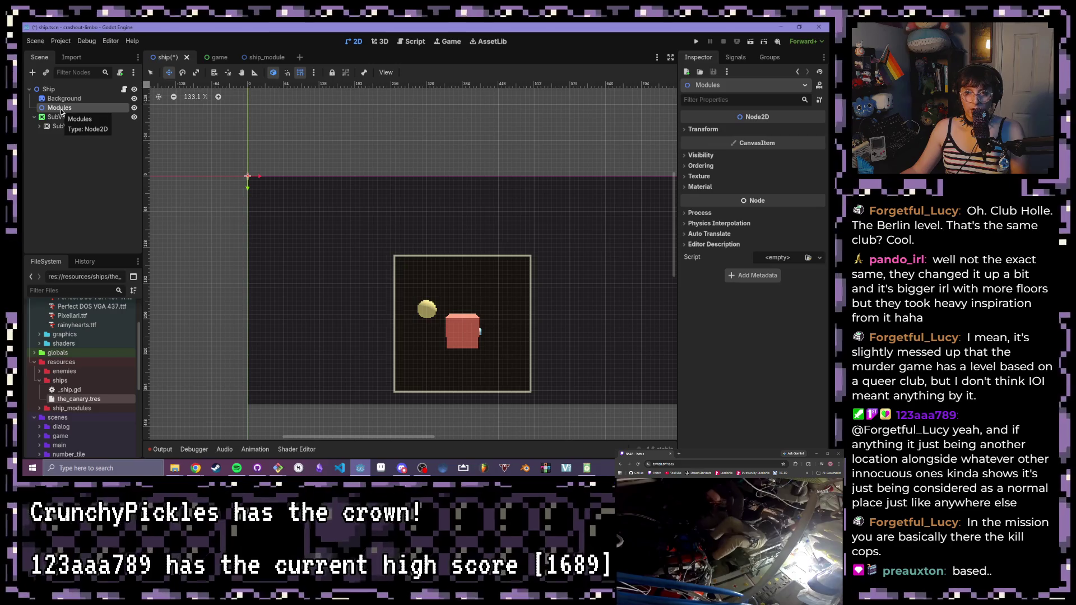
pyautogui.scroll(-1, 237, 195)
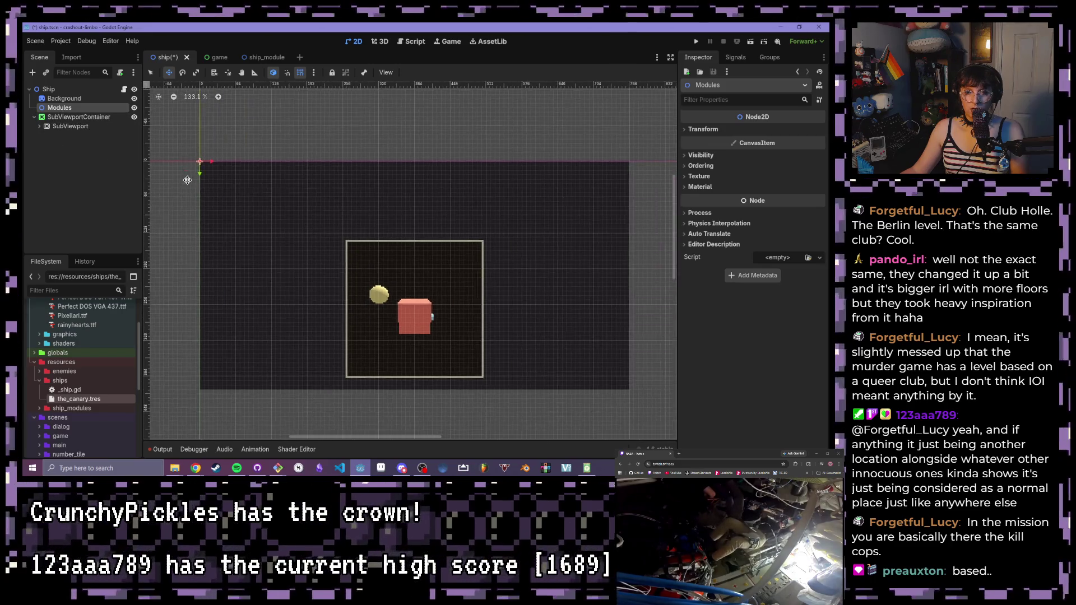
pyautogui.moveTo(259, 157)
pyautogui.mouseDown()
pyautogui.moveTo(277, 156)
pyautogui.moveTo(263, 158)
pyautogui.mouseUp()
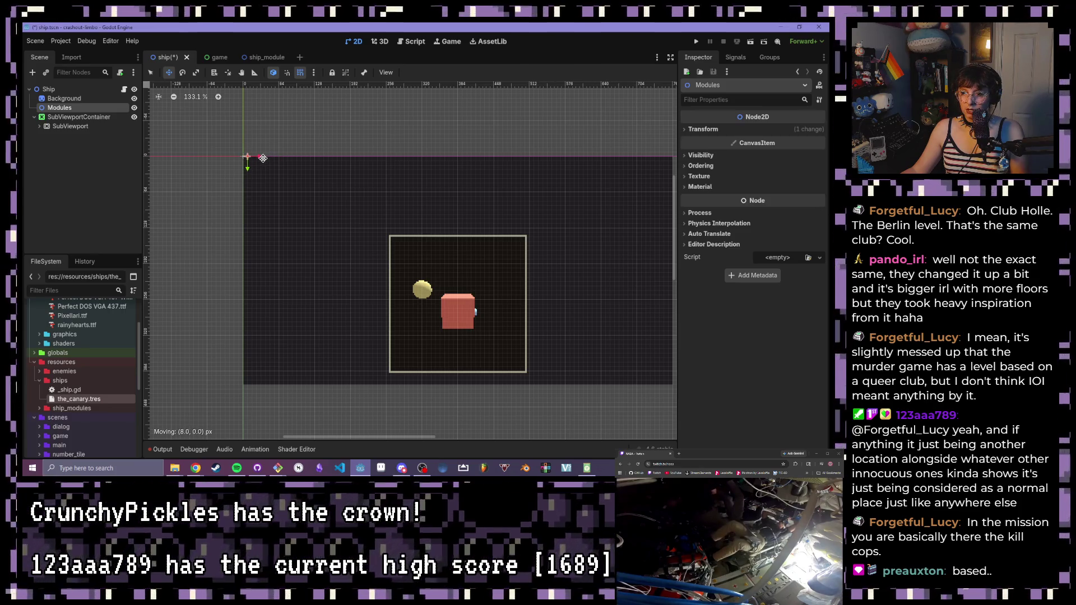
pyautogui.moveTo(263, 158); pyautogui.dragTo(271, 170)
pyautogui.scroll(3, 269, 161)
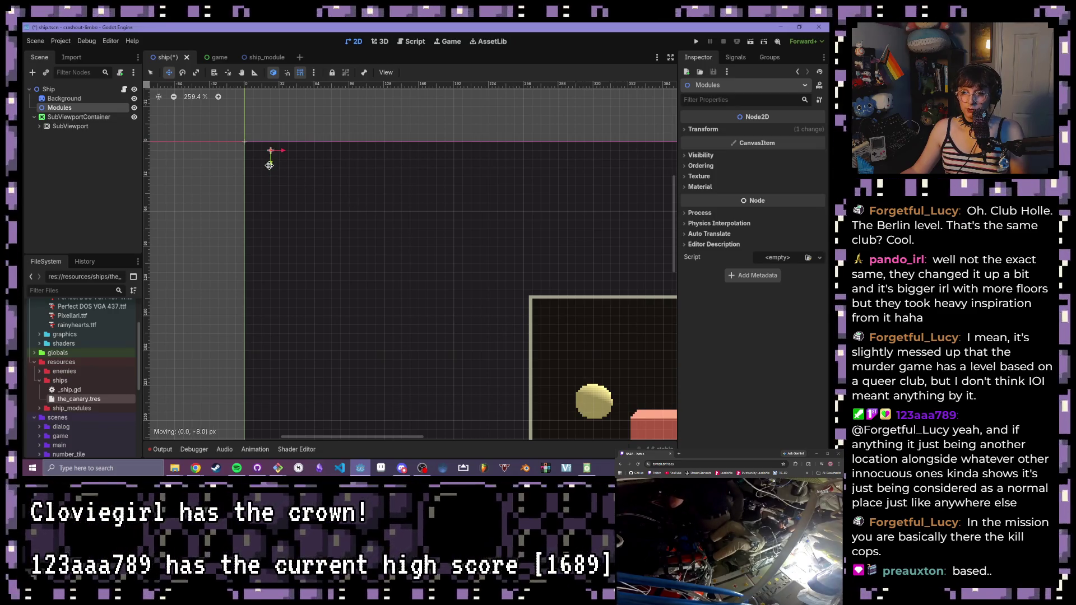
pyautogui.scroll(-3, 305, 183)
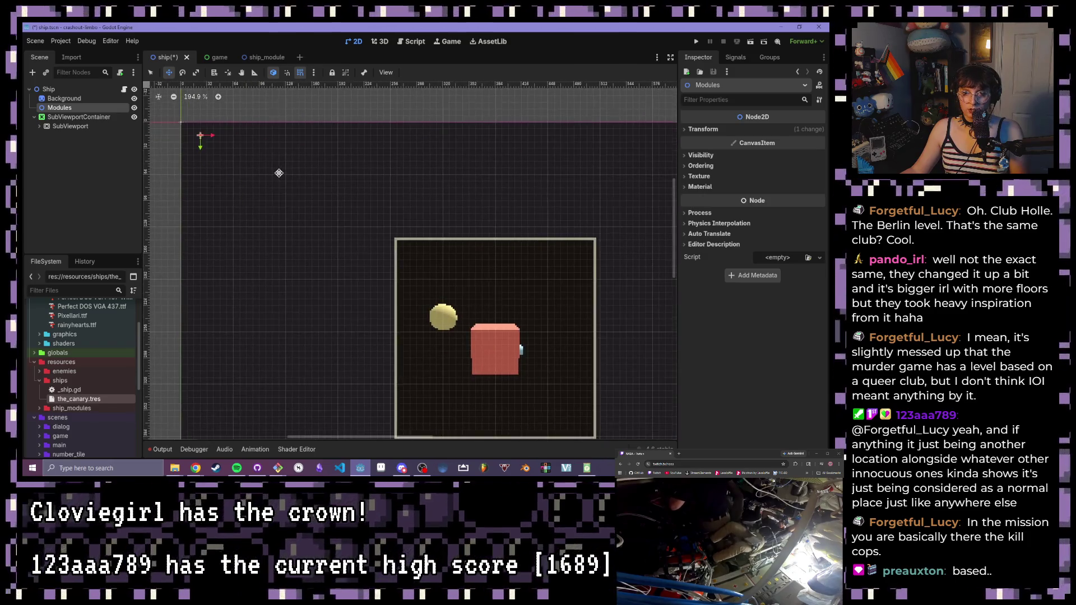
pyautogui.scroll(2, 84, 364)
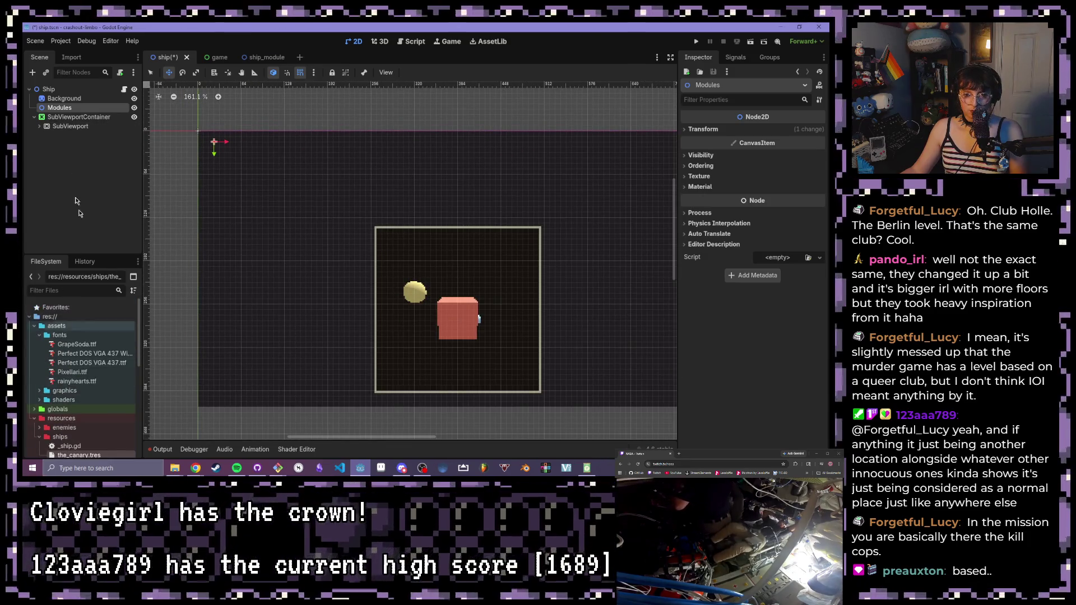
pyautogui.rightClick(62, 107)
# - Instance ship_module.tscn from the FileSystem dock under Modules and duplicate it once
pyautogui.click(89, 114)
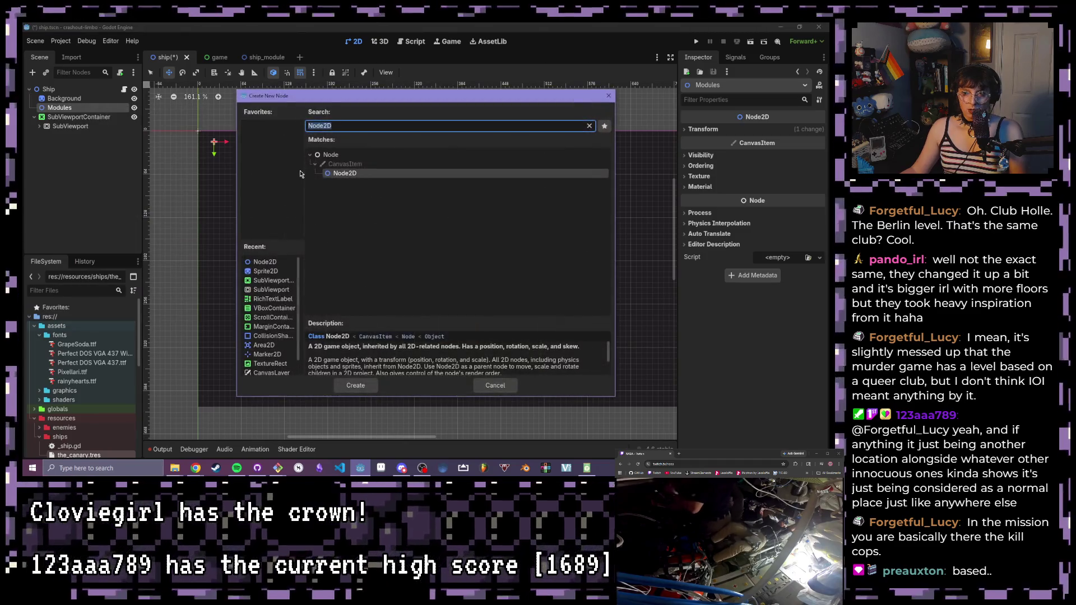
pyautogui.click(496, 385)
pyautogui.scroll(-5, 112, 335)
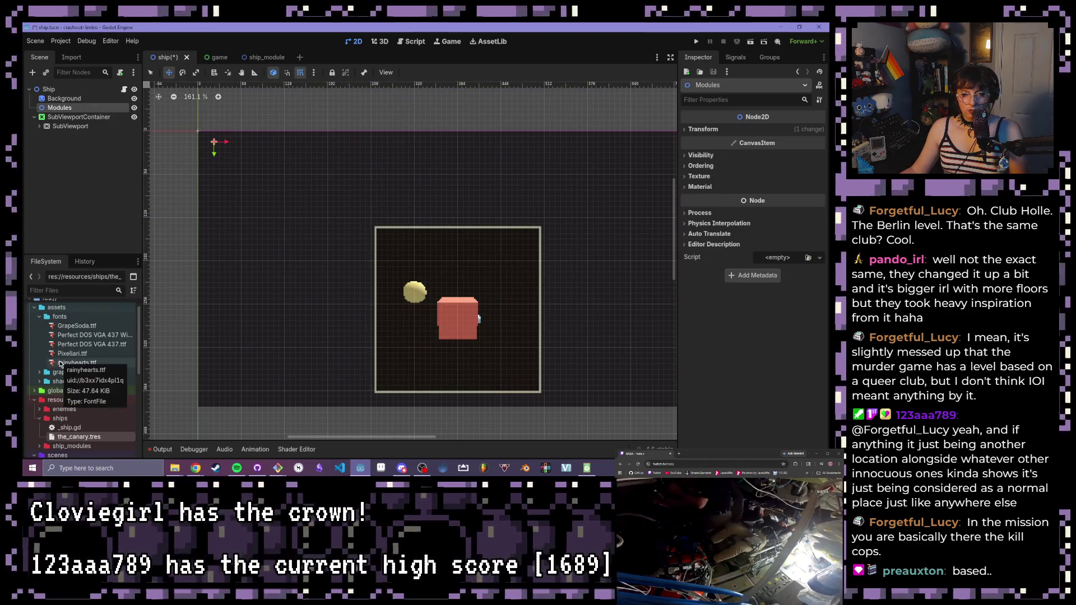
pyautogui.click(40, 397)
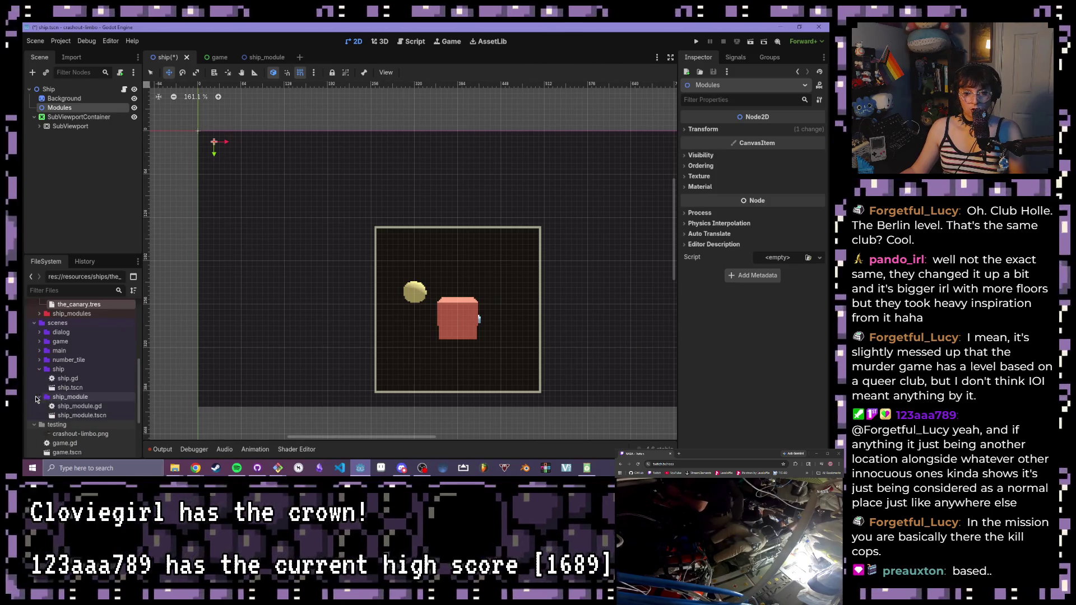
pyautogui.moveTo(78, 422)
pyautogui.mouseDown()
pyautogui.moveTo(64, 100)
pyautogui.moveTo(64, 111)
pyautogui.mouseUp()
pyautogui.scroll(2, 244, 173)
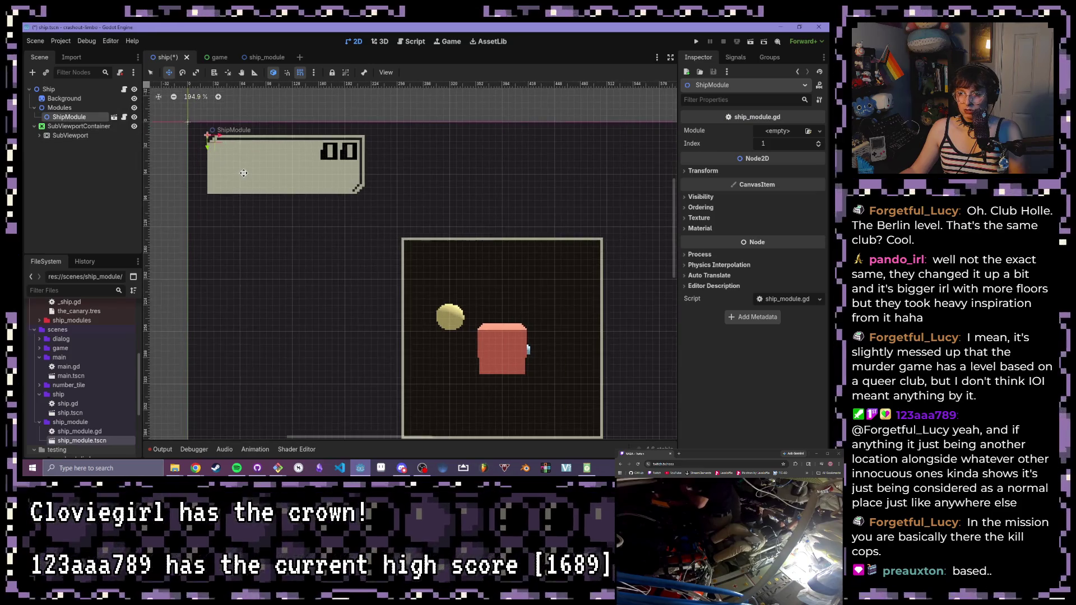
pyautogui.scroll(3, 244, 173)
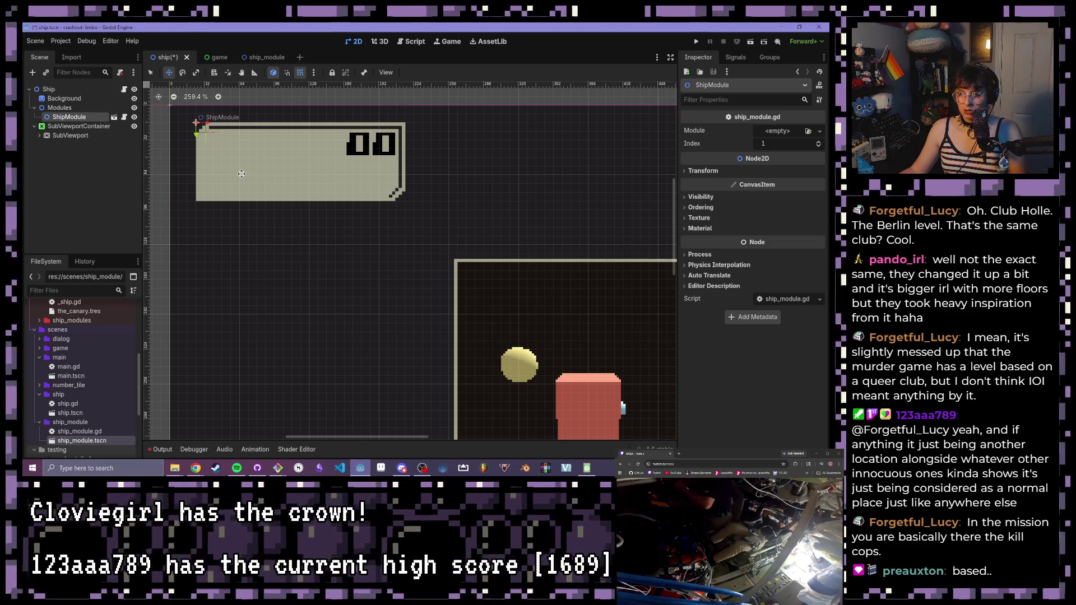
pyautogui.scroll(-2, 242, 174)
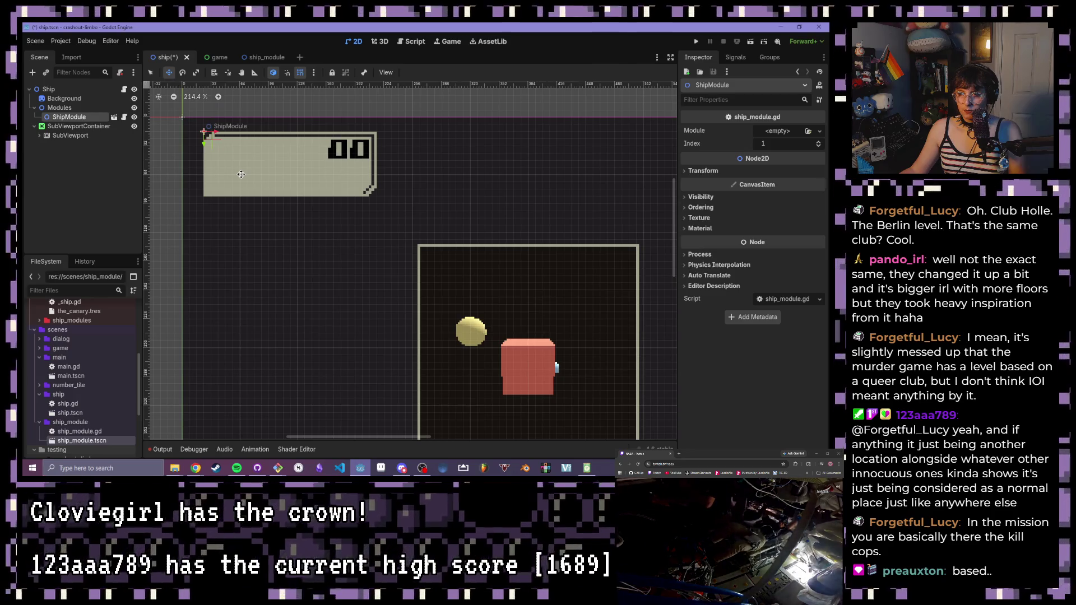
pyautogui.hotkey('ctrl', 'd')
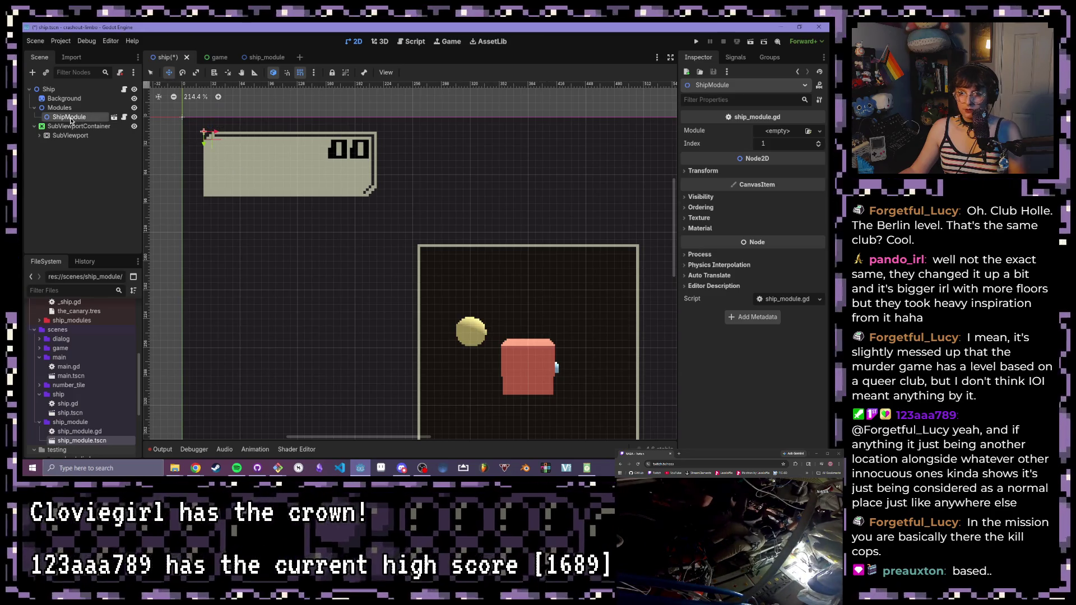
# - Make two more ShipModule copies and drag ShipModule2–4 down into a vertical column
pyautogui.hotkey('ctrl', 'd')
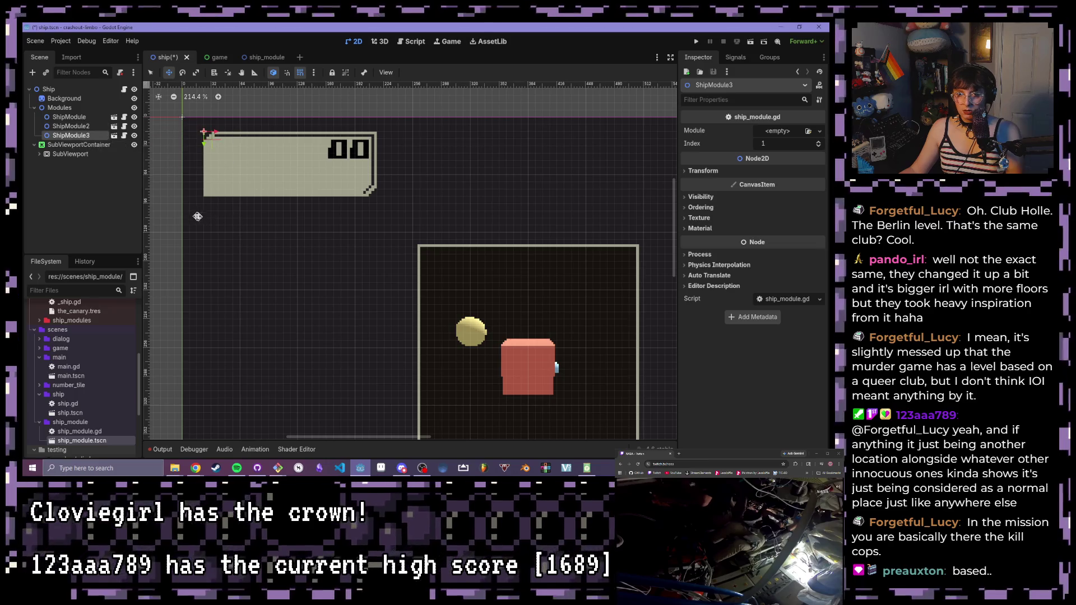
pyautogui.hotkey('ctrl', 'd')
pyautogui.hotkey('ctrl', 'd')
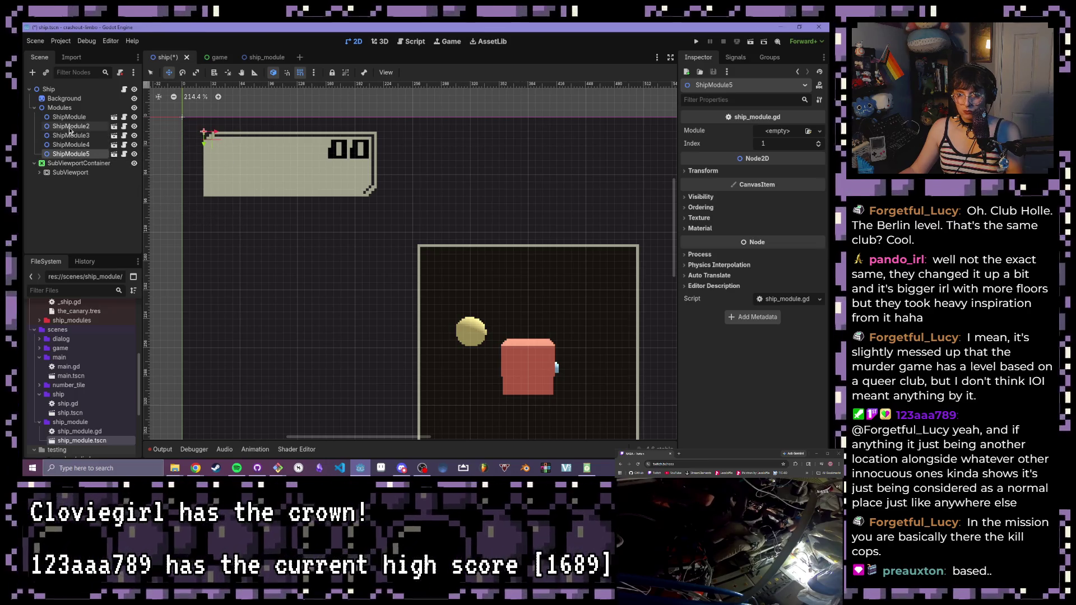
pyautogui.click(72, 126)
pyautogui.moveTo(202, 147); pyautogui.dragTo(199, 226)
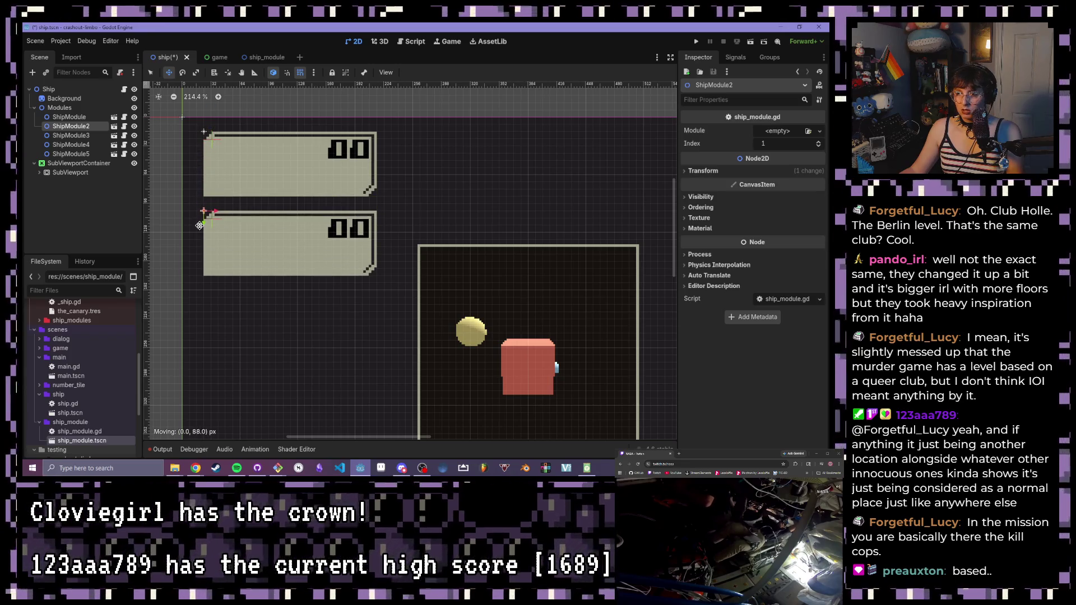
pyautogui.moveTo(203, 147); pyautogui.dragTo(200, 305)
pyautogui.click(71, 144)
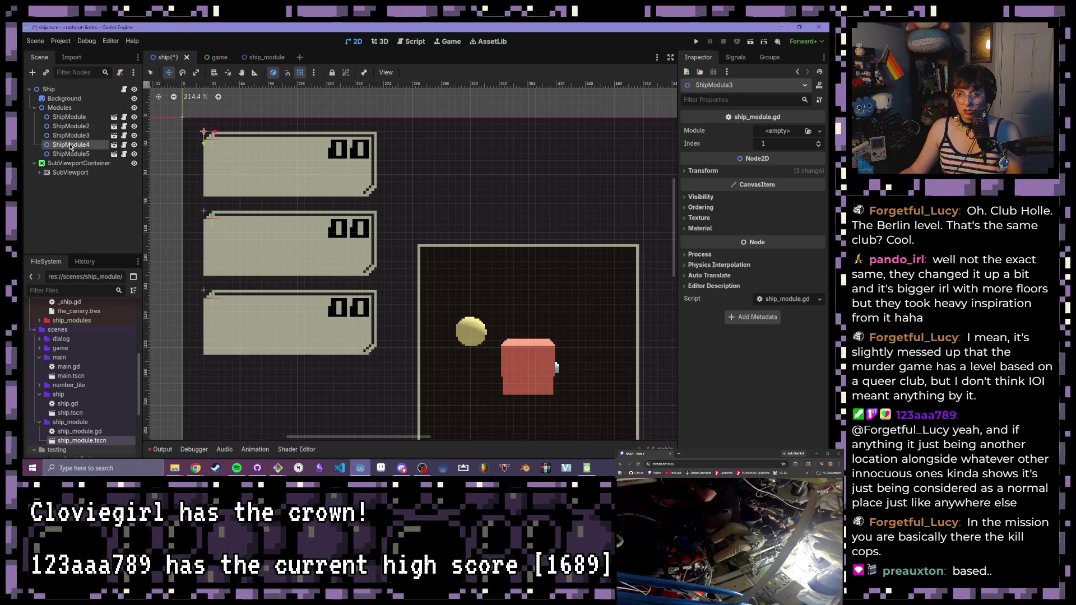
pyautogui.moveTo(204, 138); pyautogui.dragTo(202, 379)
pyautogui.scroll(-4, 332, 226)
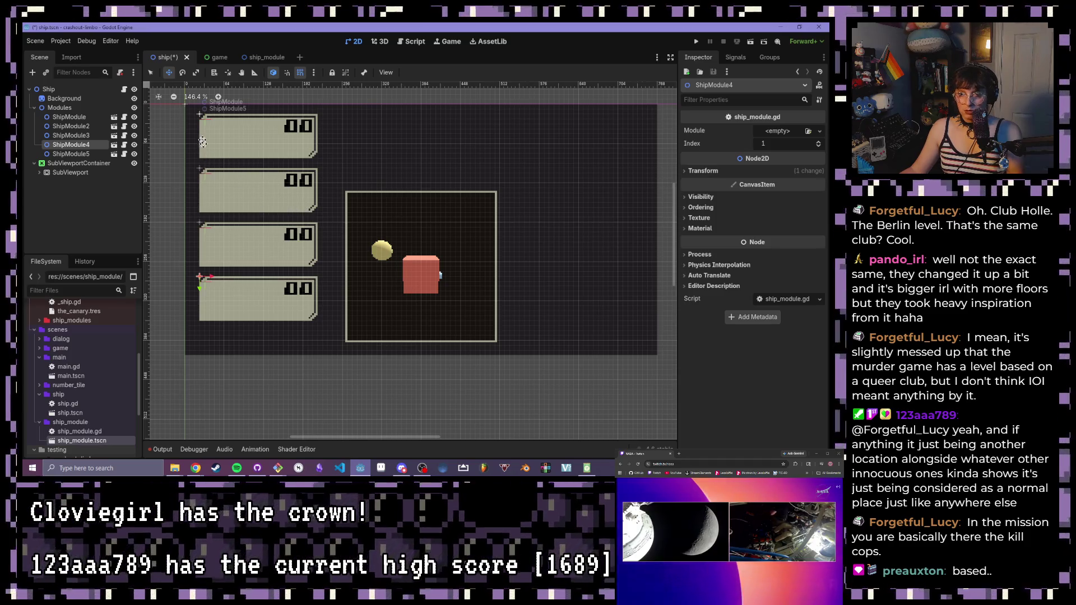
# - Select the first ShipModule and try nudging its panel, cancelling the move
pyautogui.scroll(2, 207, 120)
pyautogui.scroll(2, 207, 120)
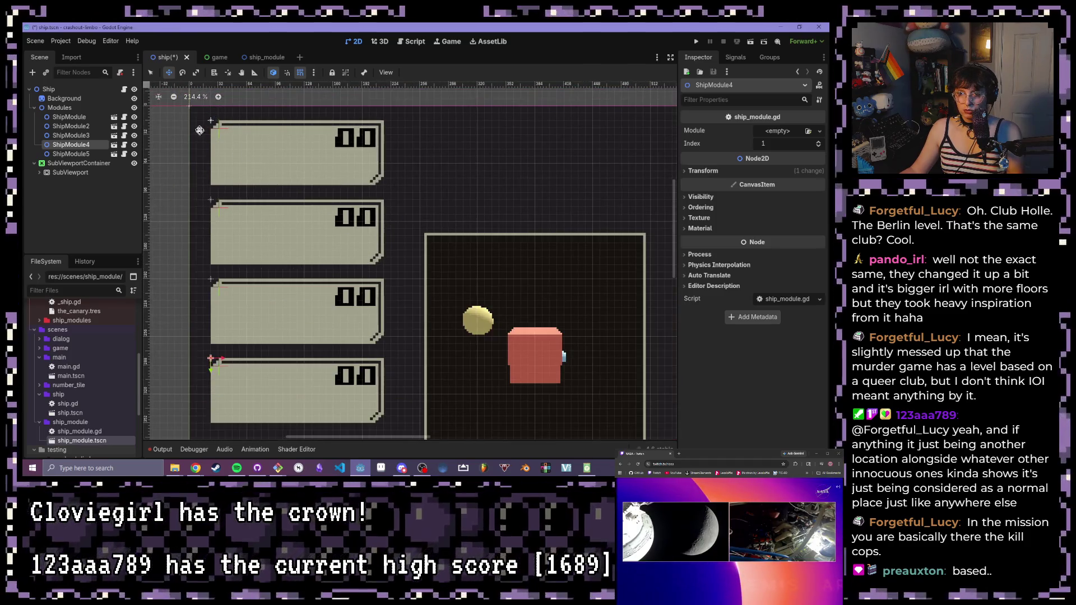
pyautogui.click(68, 117)
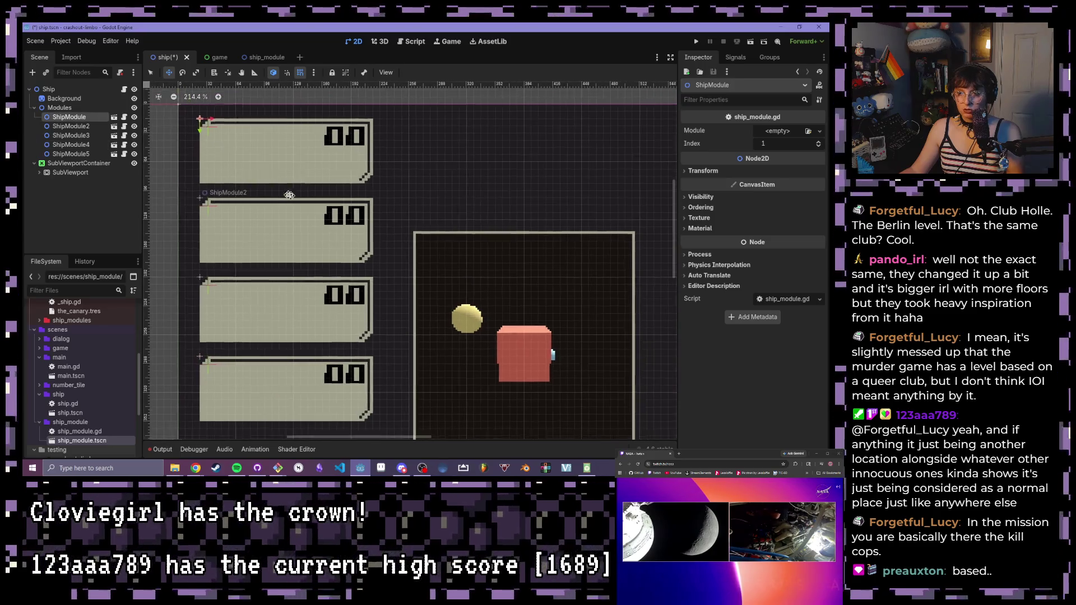
pyautogui.scroll(-1, 201, 124)
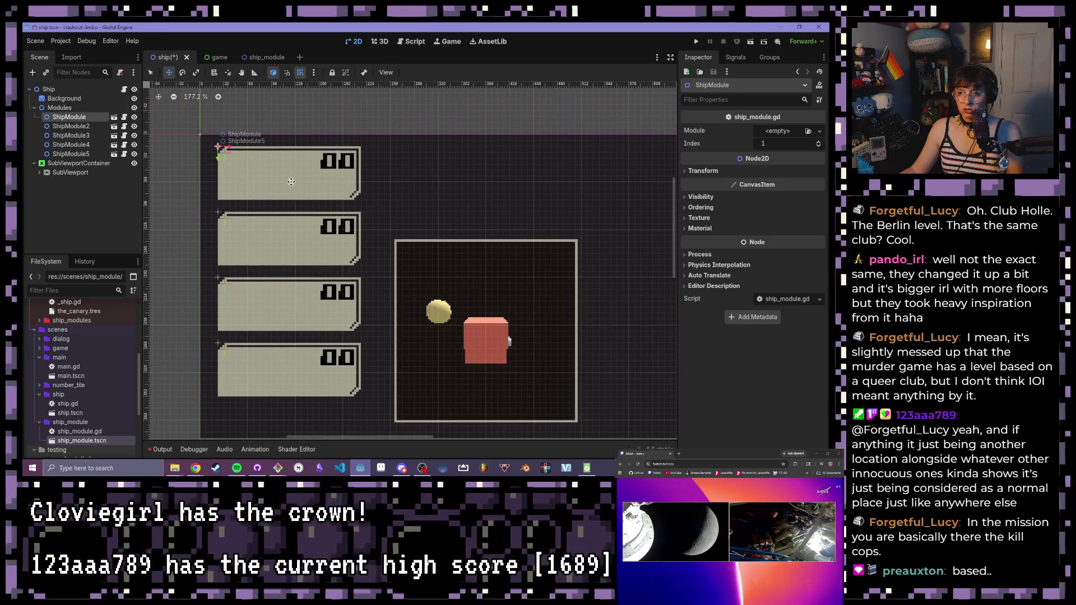
pyautogui.moveTo(212, 157); pyautogui.dragTo(212, 164)
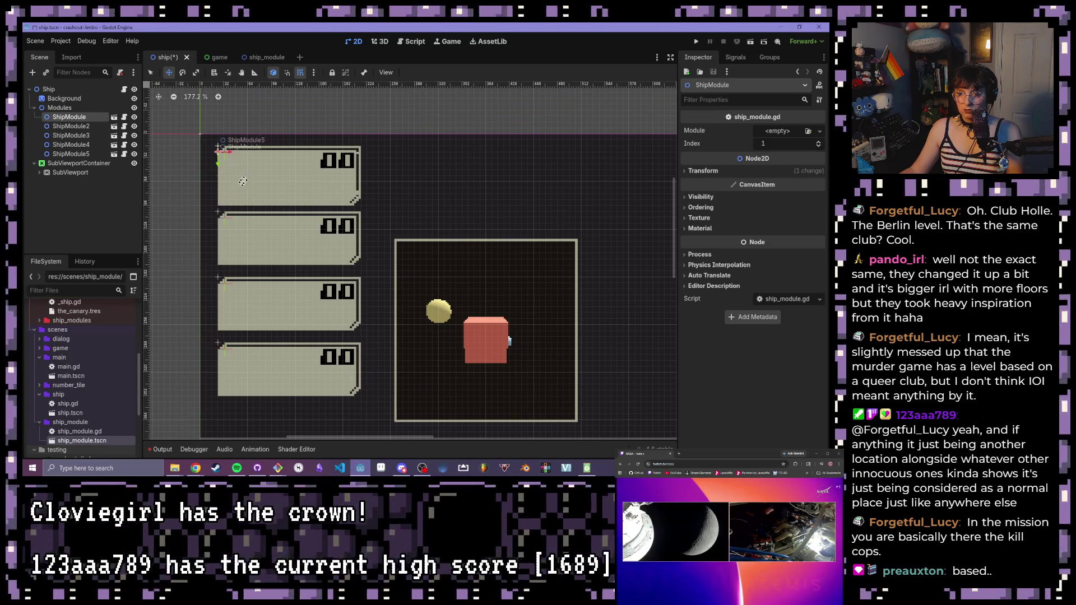
pyautogui.moveTo(231, 152); pyautogui.dragTo(239, 151)
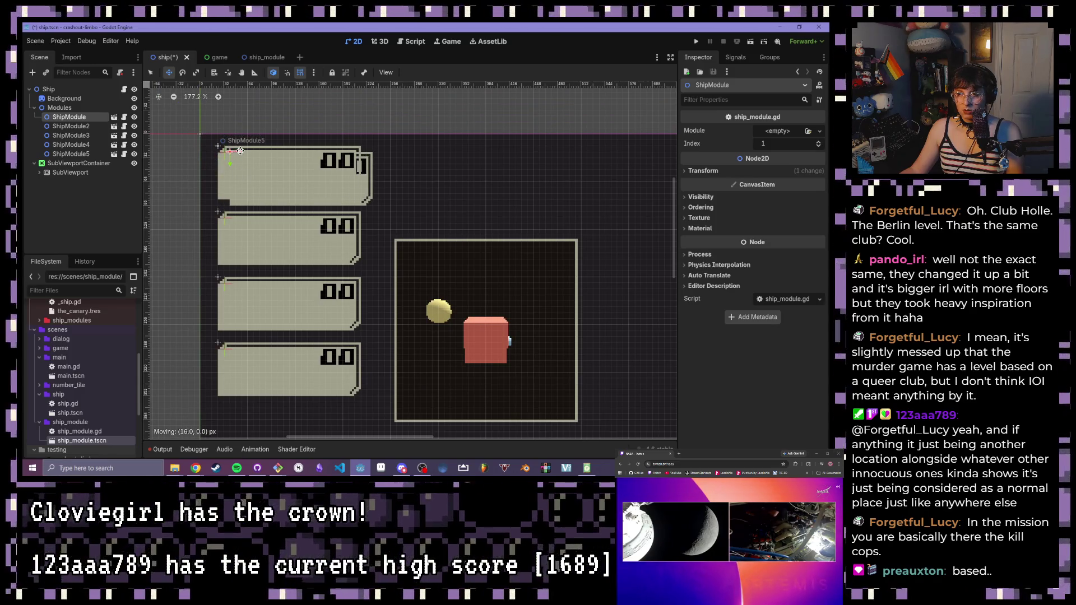
pyautogui.press('Escape')
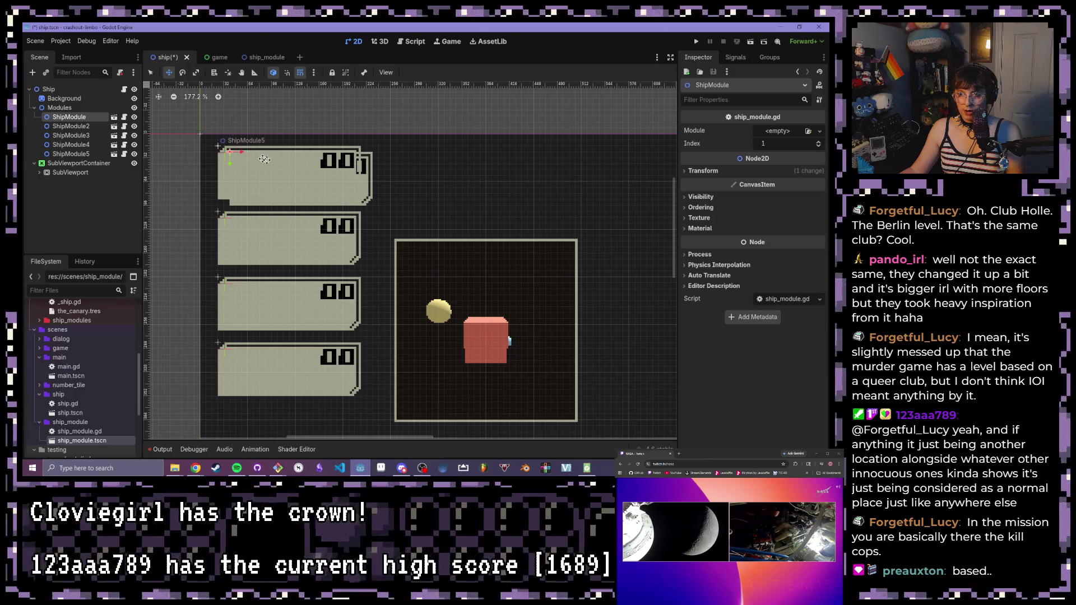
# - Hide ShipModule5 and nudge the ShipModule2 and ShipModule4 panels slightly down
pyautogui.click(134, 154)
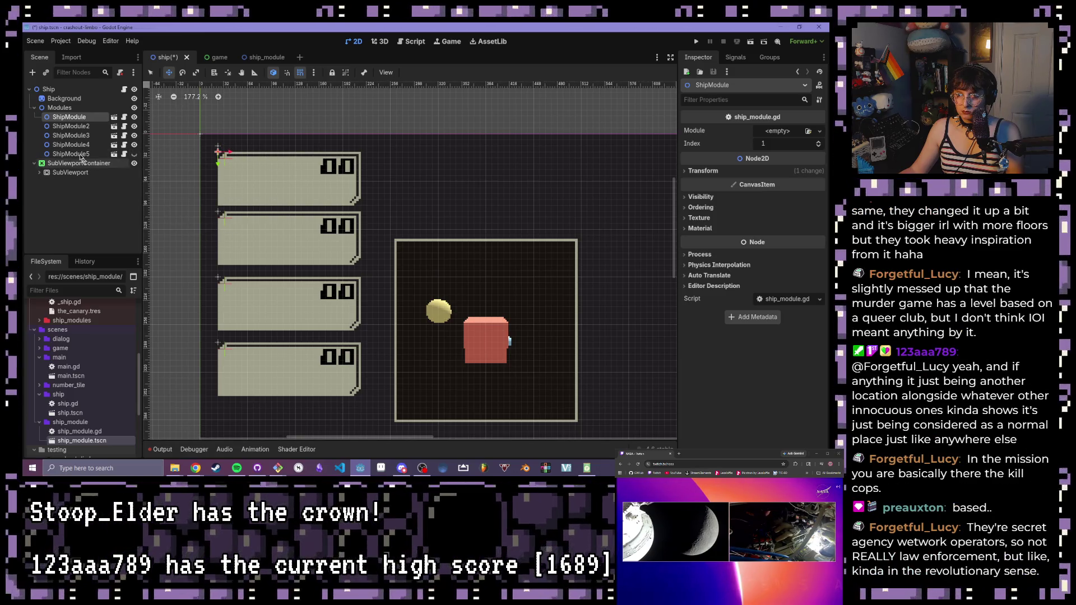
pyautogui.click(71, 126)
pyautogui.scroll(2, 233, 231)
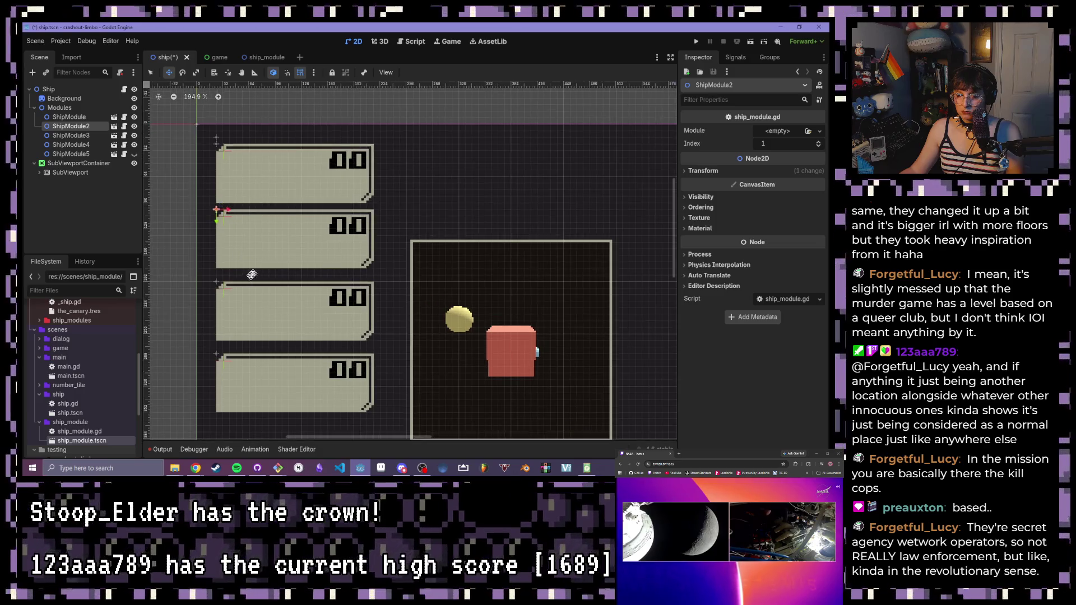
pyautogui.moveTo(228, 199)
pyautogui.mouseDown()
pyautogui.moveTo(227, 226)
pyautogui.moveTo(224, 207)
pyautogui.mouseUp()
pyautogui.click(71, 136)
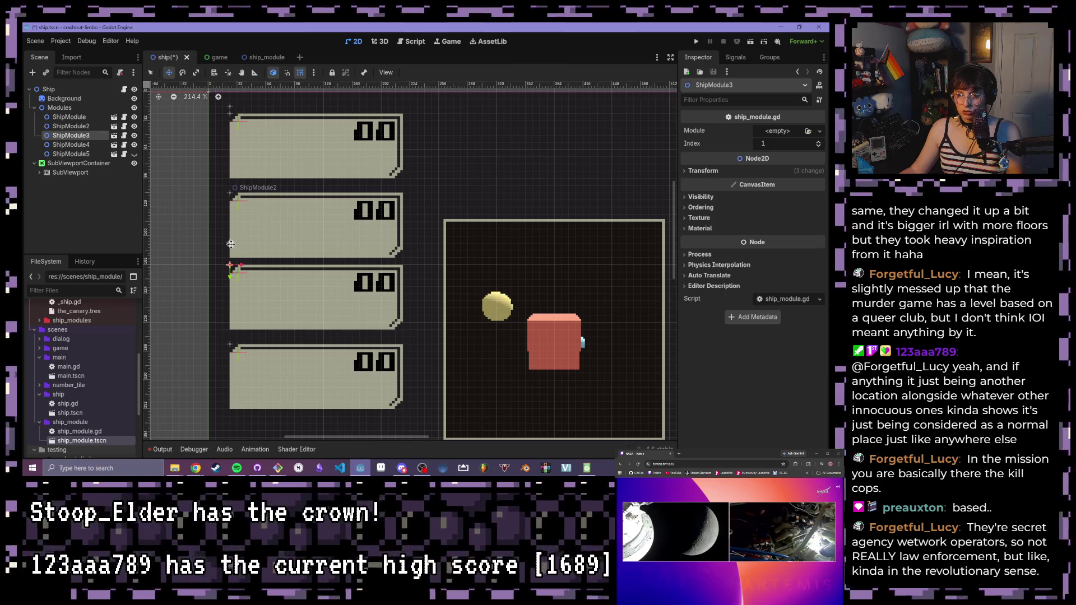
pyautogui.click(89, 146)
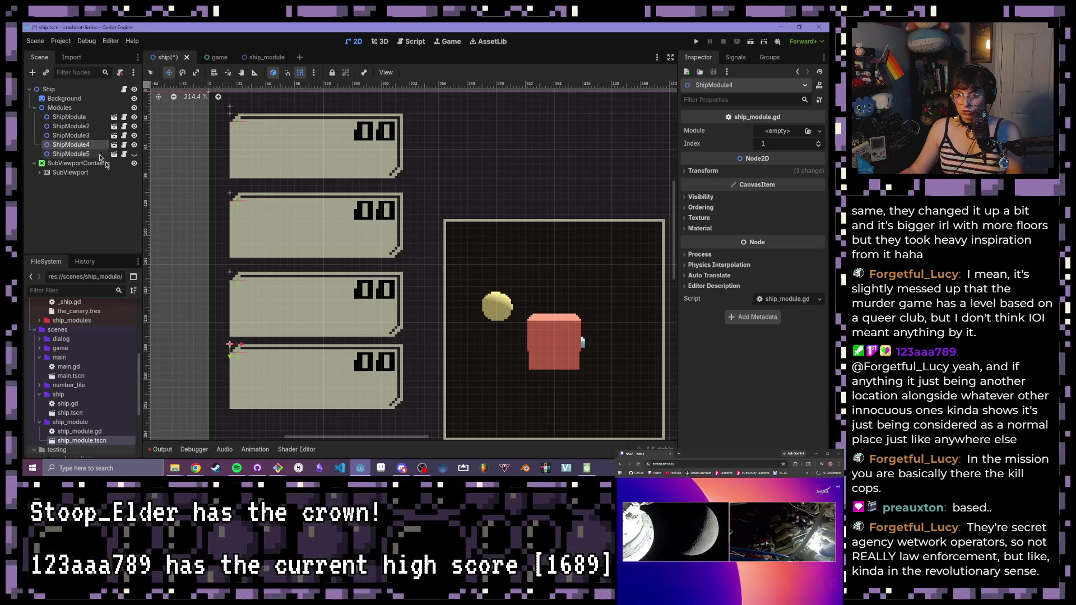
pyautogui.moveTo(261, 345); pyautogui.dragTo(260, 352)
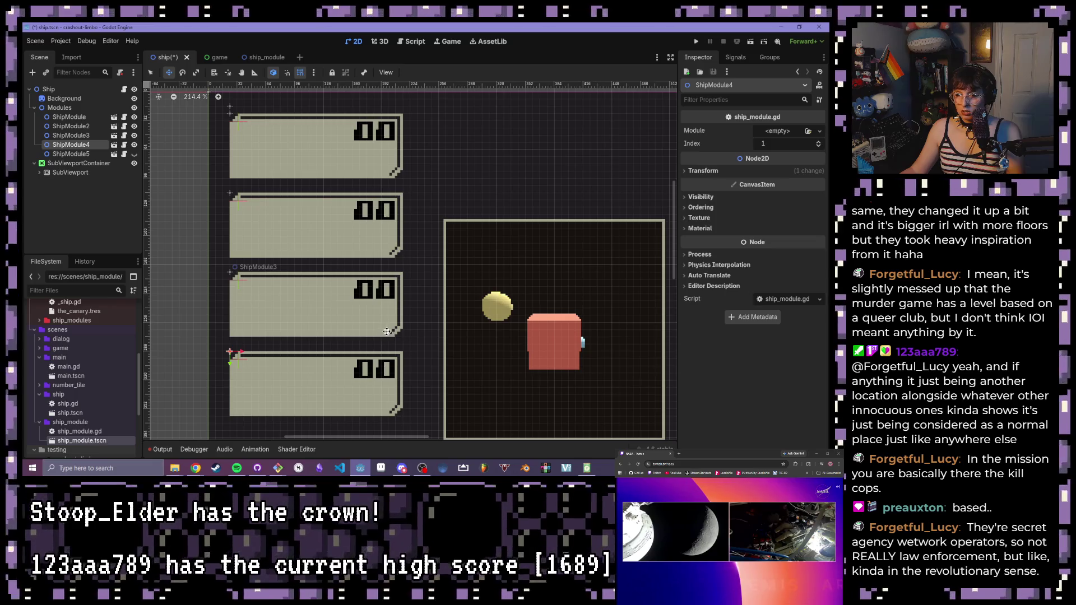
# - Reselect the first ShipModule and pan the canvas to recentre the module panels
pyautogui.scroll(8, 374, 321)
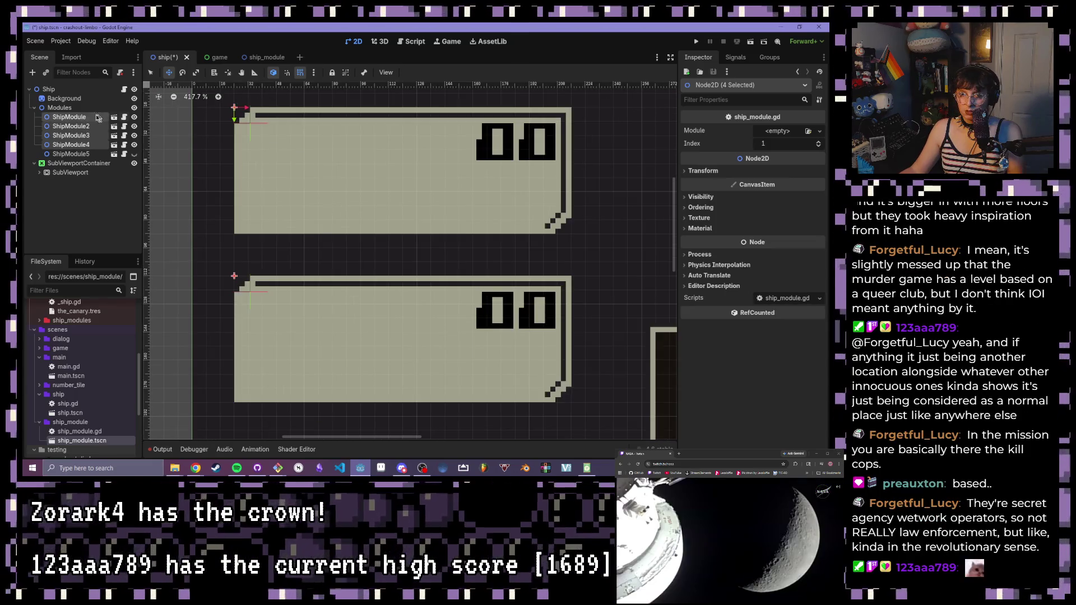
pyautogui.click(60, 107)
pyautogui.scroll(-7, 416, 154)
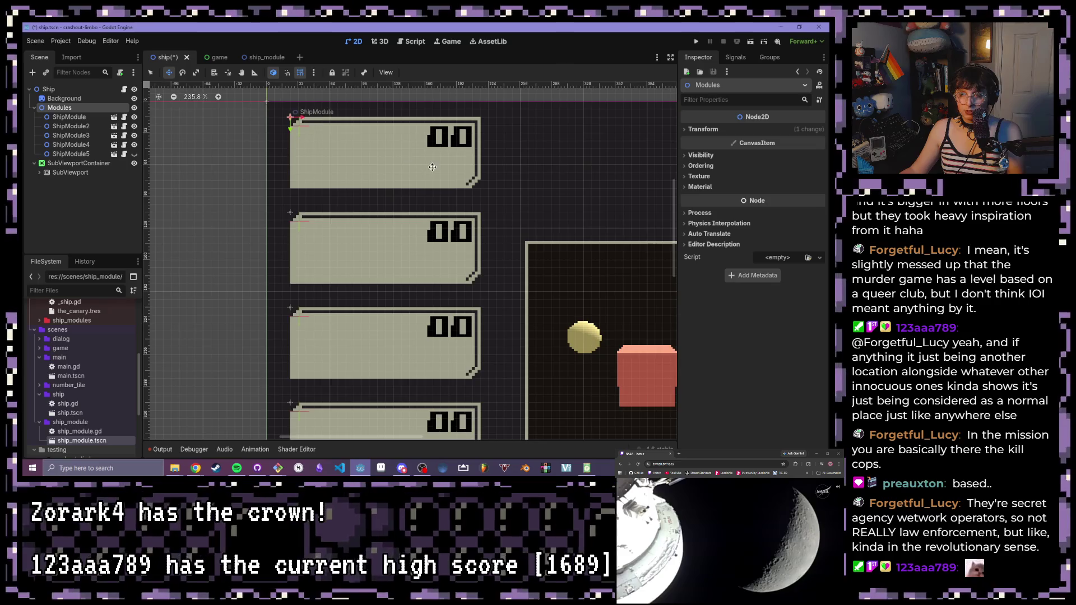
pyautogui.hscroll(3, 416, 154)
pyautogui.scroll(-2, 416, 154)
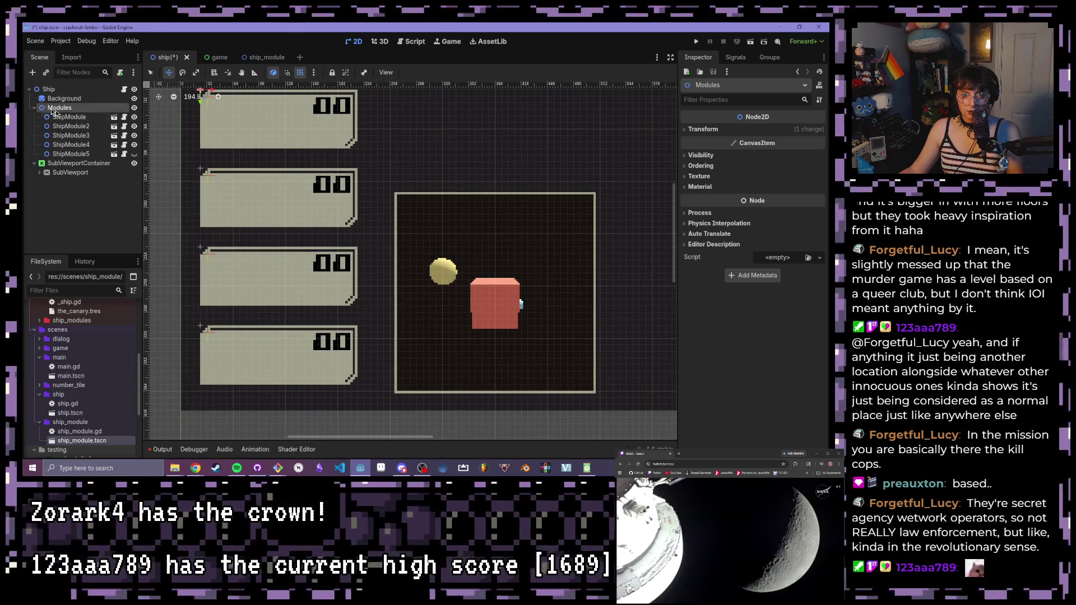
pyautogui.click(69, 117)
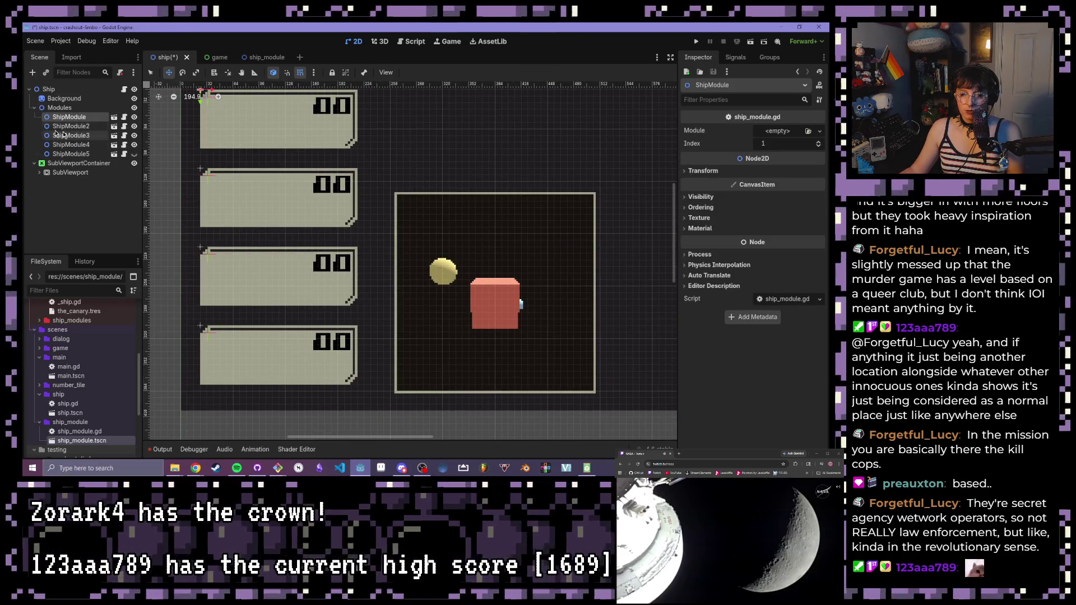
pyautogui.moveTo(250, 120)
pyautogui.mouseDown()
pyautogui.moveTo(330, 149)
pyautogui.moveTo(310, 153)
pyautogui.mouseUp()
pyautogui.scroll(1, 309, 152)
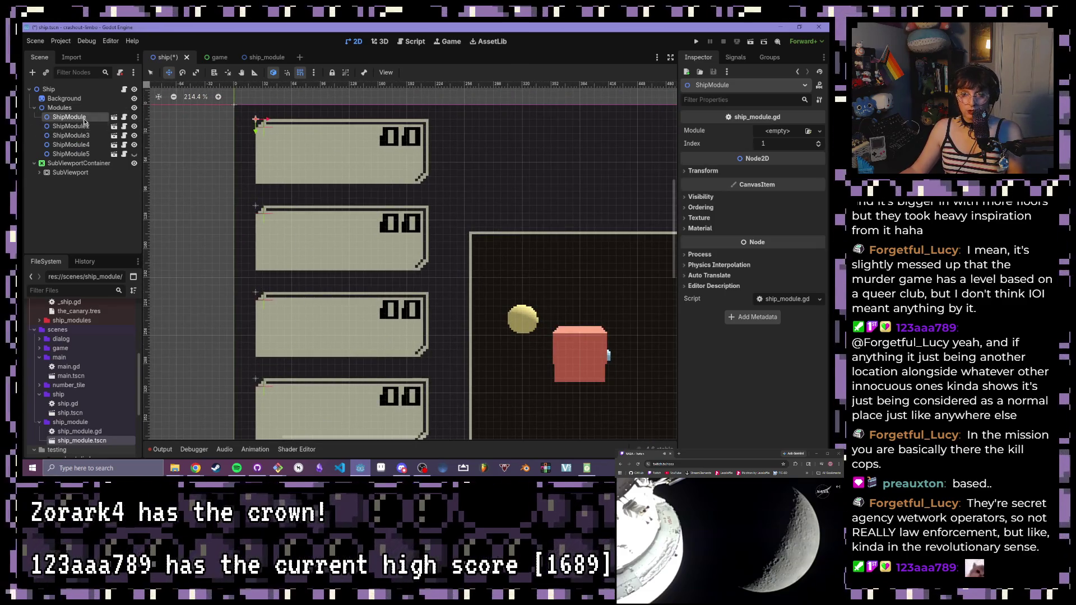
pyautogui.scroll(-2, 387, 161)
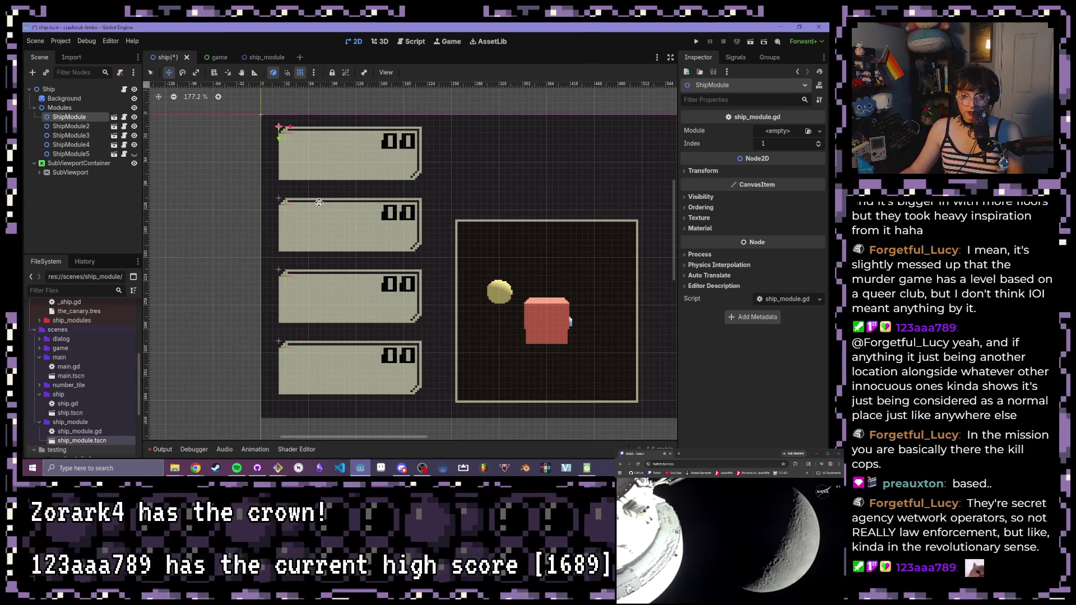
pyautogui.hscroll(5, 540, 185)
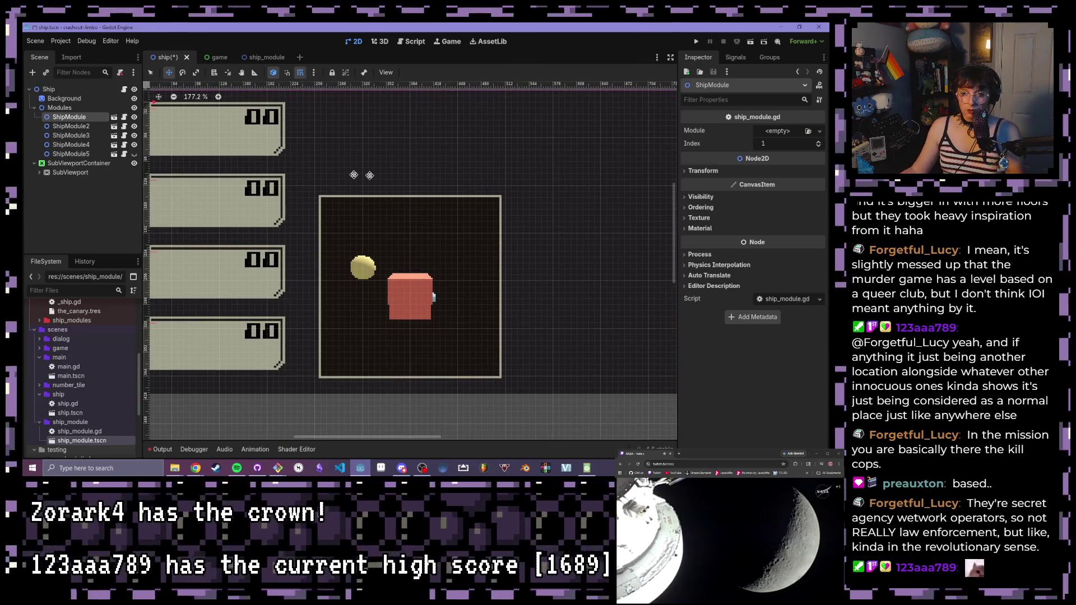
pyautogui.hscroll(-4, 402, 177)
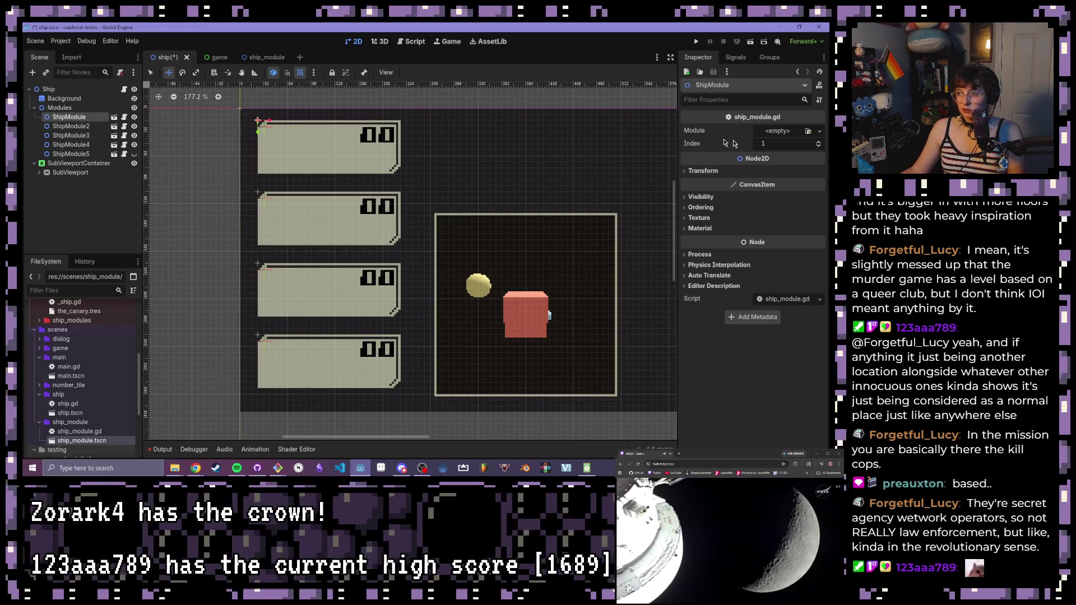
# - Expand the first ShipModule's Visibility and Transform properties to check its position
pyautogui.click(705, 197)
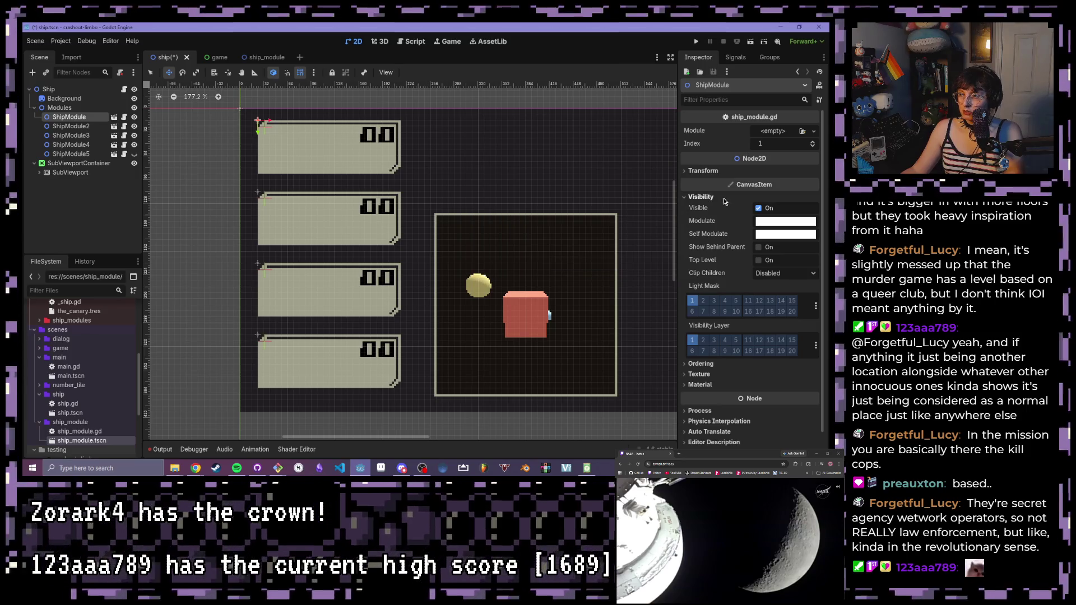
pyautogui.scroll(-1, 745, 225)
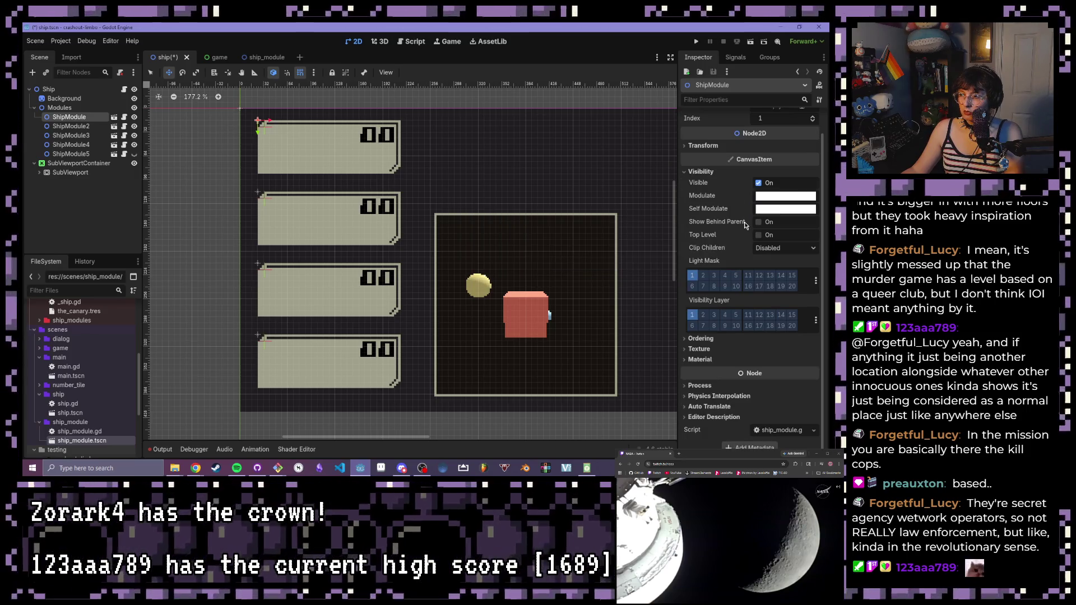
pyautogui.scroll(1, 745, 224)
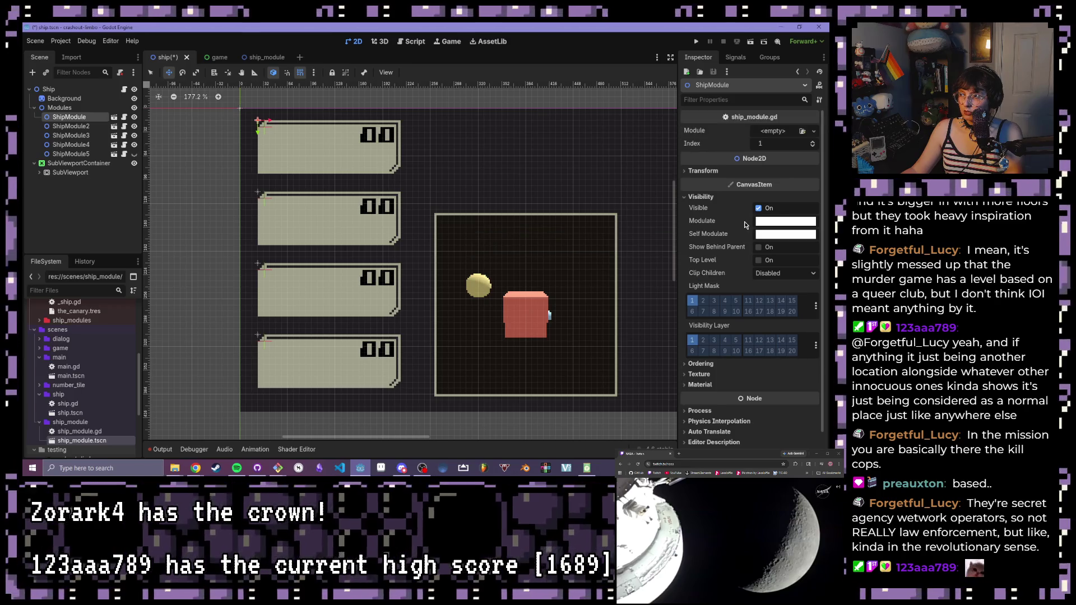
pyautogui.scroll(-1, 745, 225)
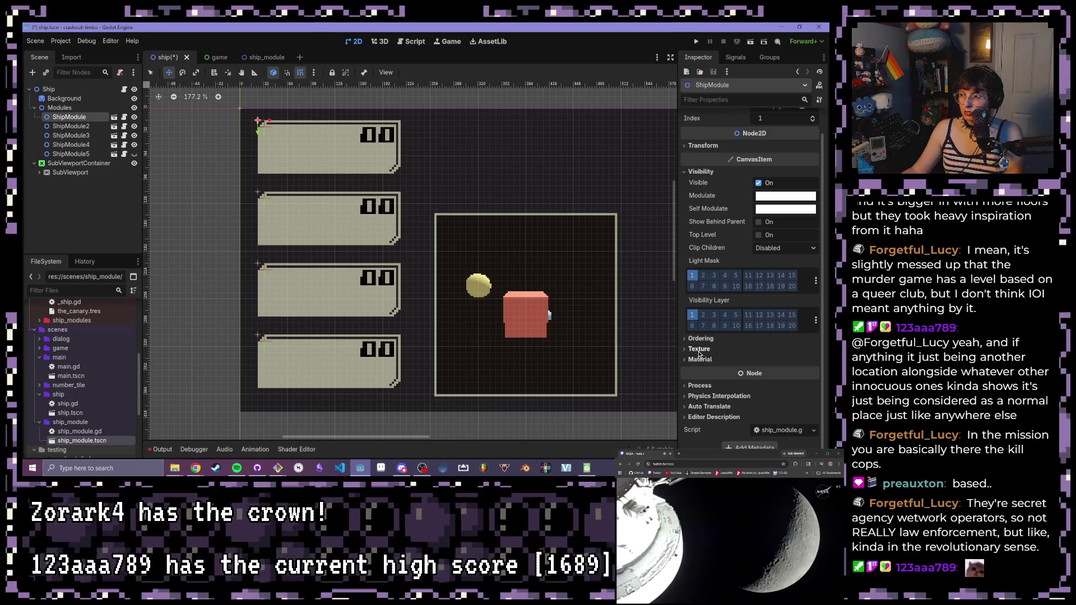
pyautogui.click(704, 146)
pyautogui.scroll(1, 706, 168)
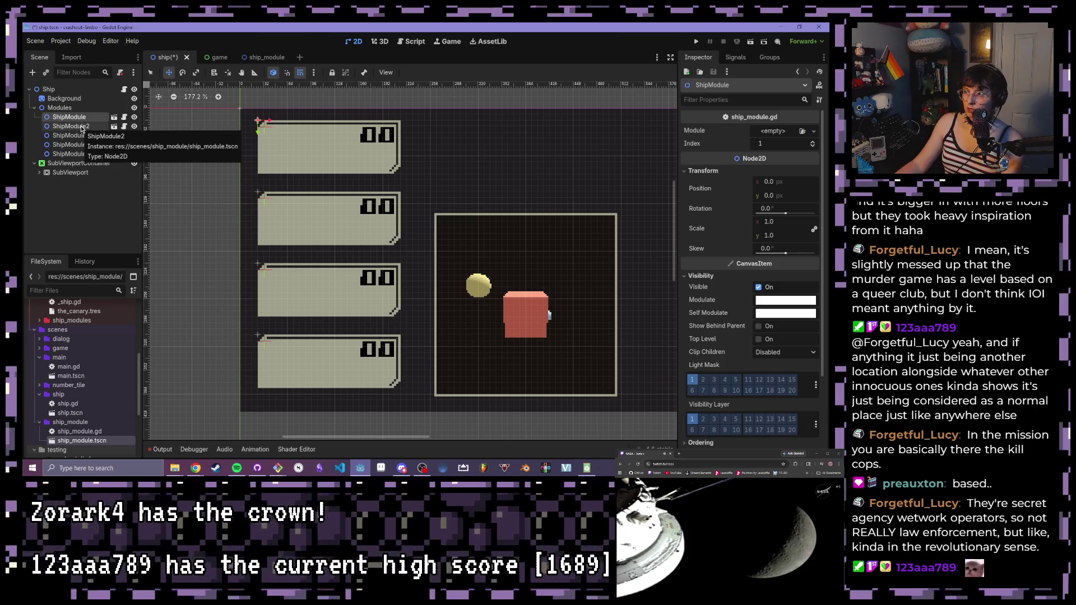
# - Check ShipModule2's Transform values, then open the ship.gd script
pyautogui.click(81, 127)
pyautogui.click(704, 170)
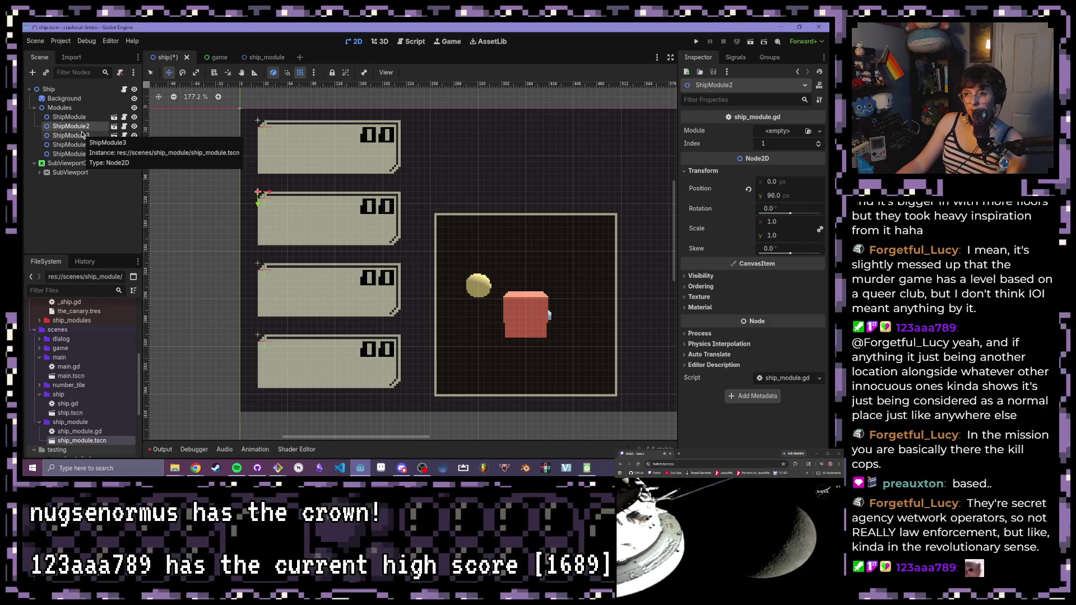
pyautogui.scroll(-1, 475, 163)
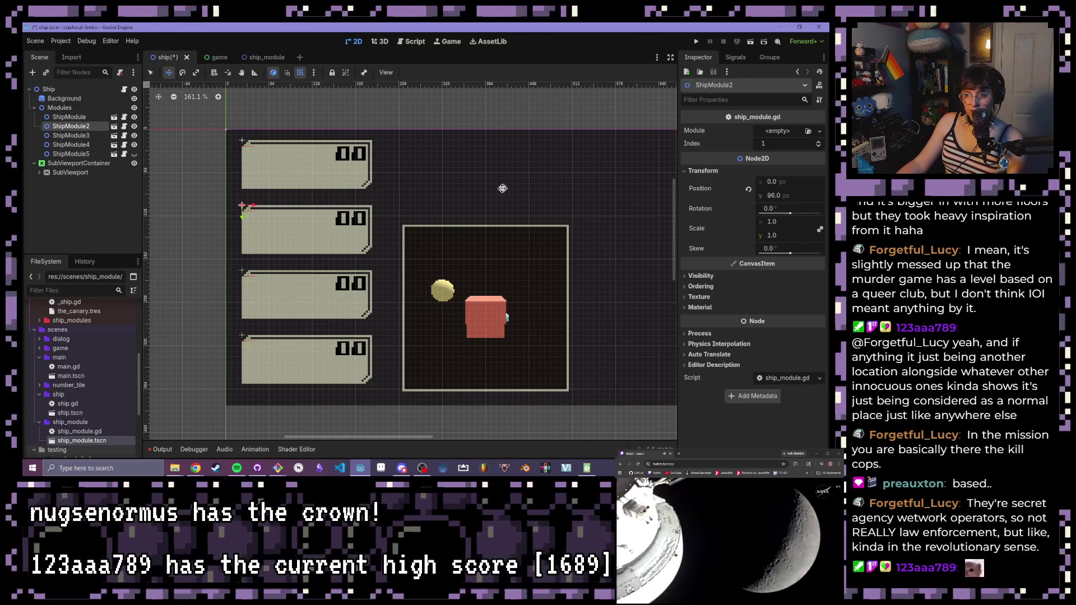
pyautogui.hscroll(5, 370, 176)
pyautogui.hscroll(-5, 392, 182)
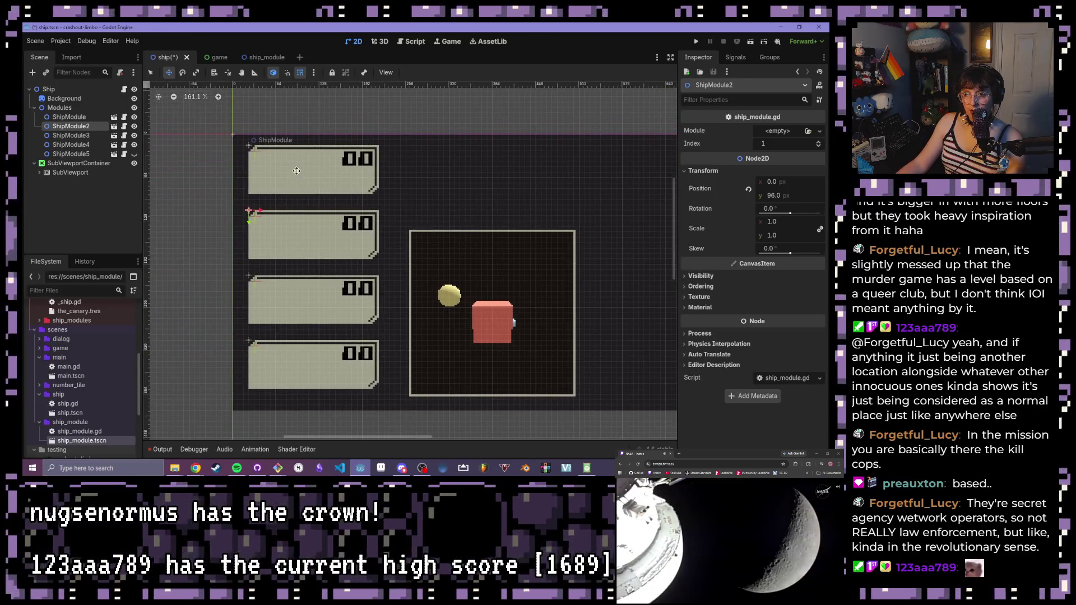
pyautogui.hscroll(6, 500, 180)
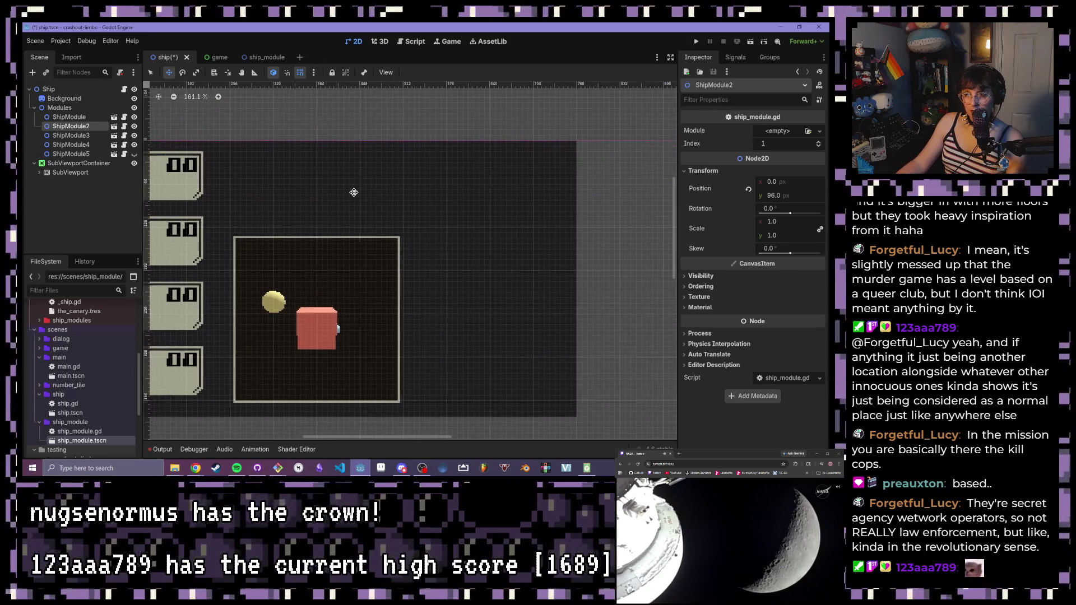
pyautogui.hscroll(-5, 353, 190)
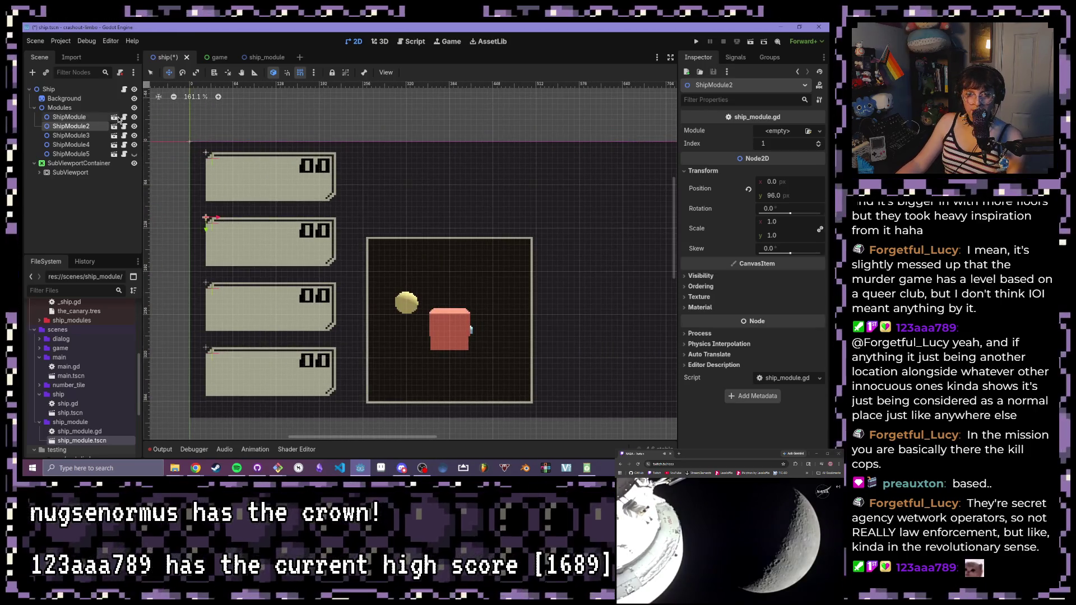
pyautogui.click(124, 90)
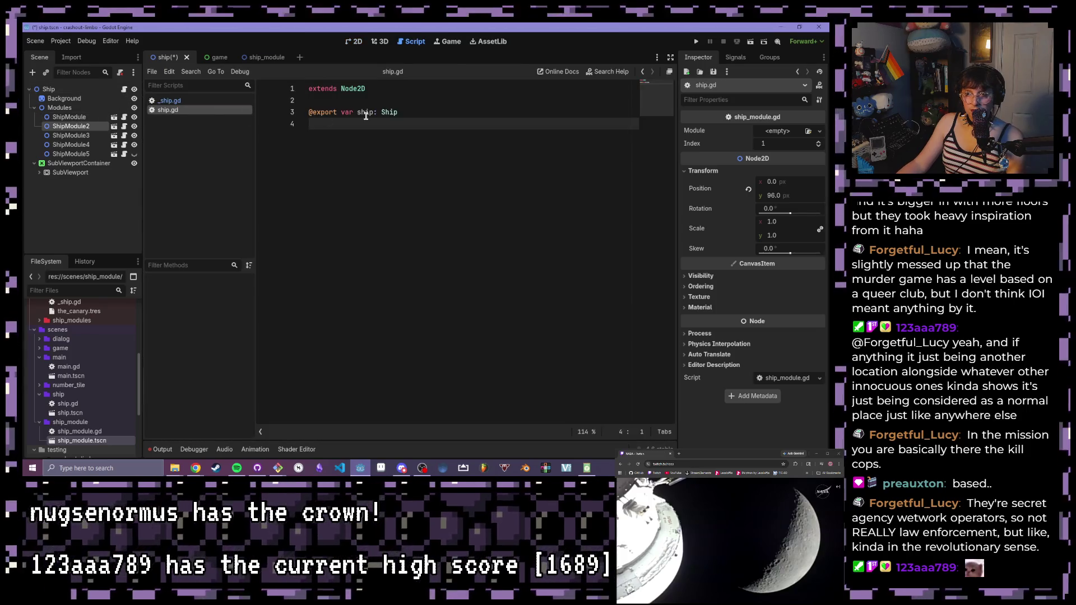
# - Add 'func _ready() -> void:' to ship.gd and begin 'for m in ship.modules' in its body
pyautogui.press('Return')
pyautogui.write('func )')
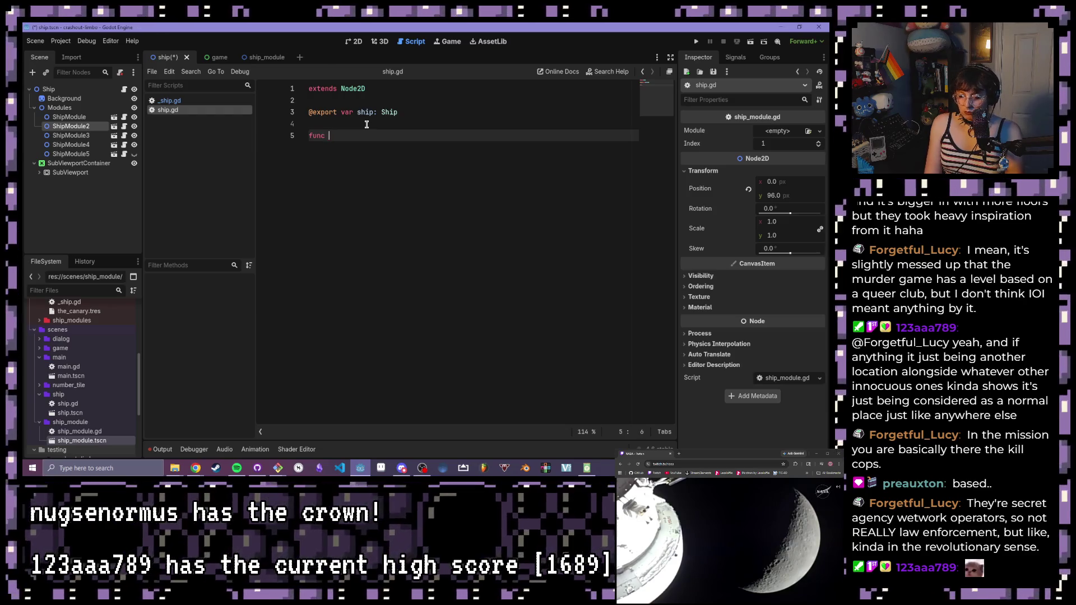
pyautogui.press('BackSpace')
pyautogui.write('_ready() -> voi')
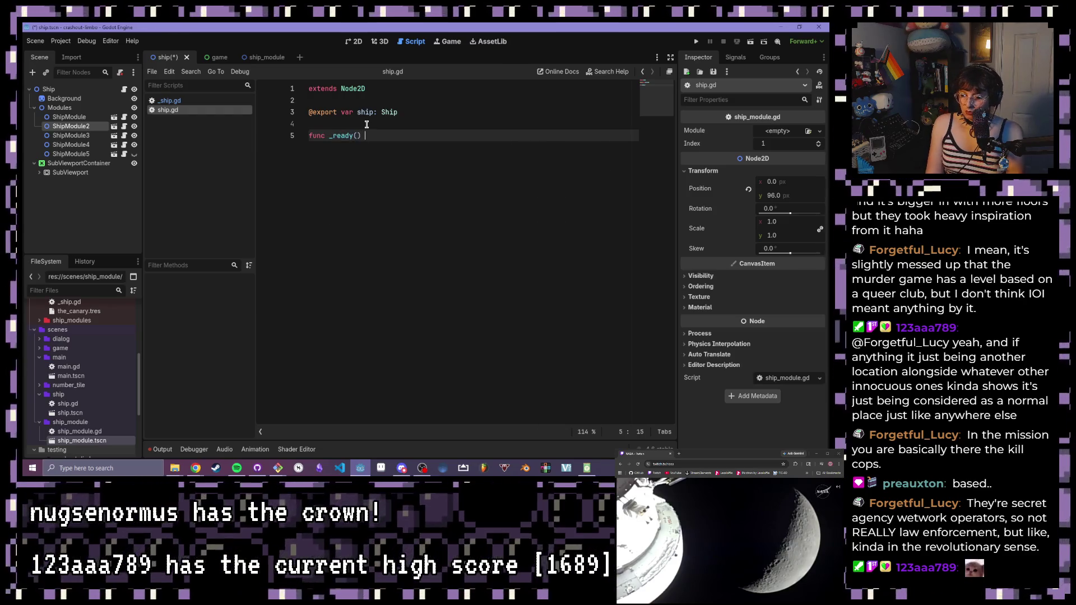
pyautogui.write('d:')
pyautogui.press('Return')
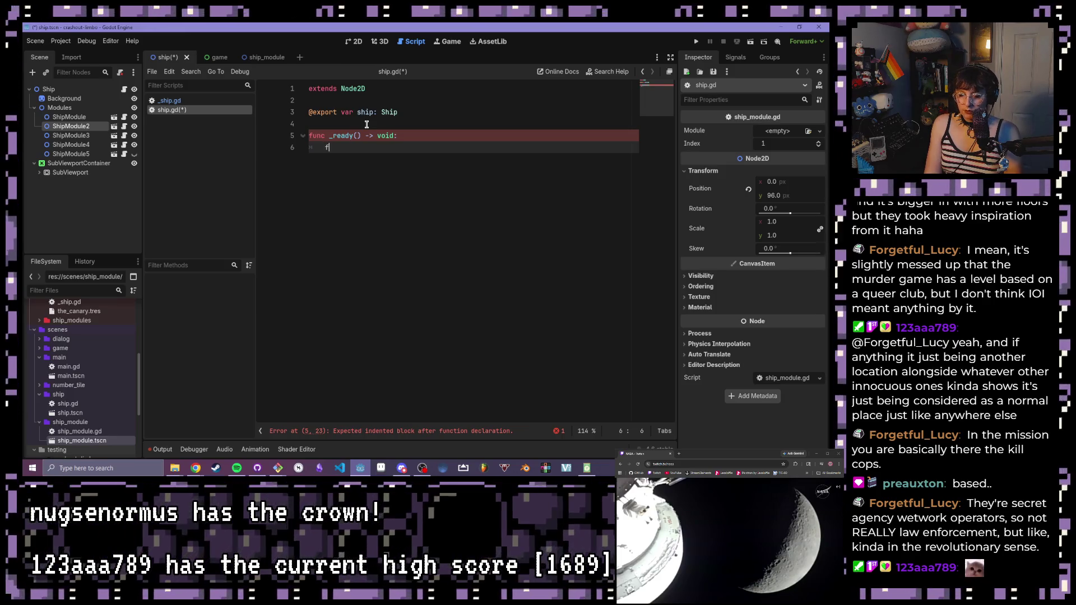
pyautogui.write('or m ')
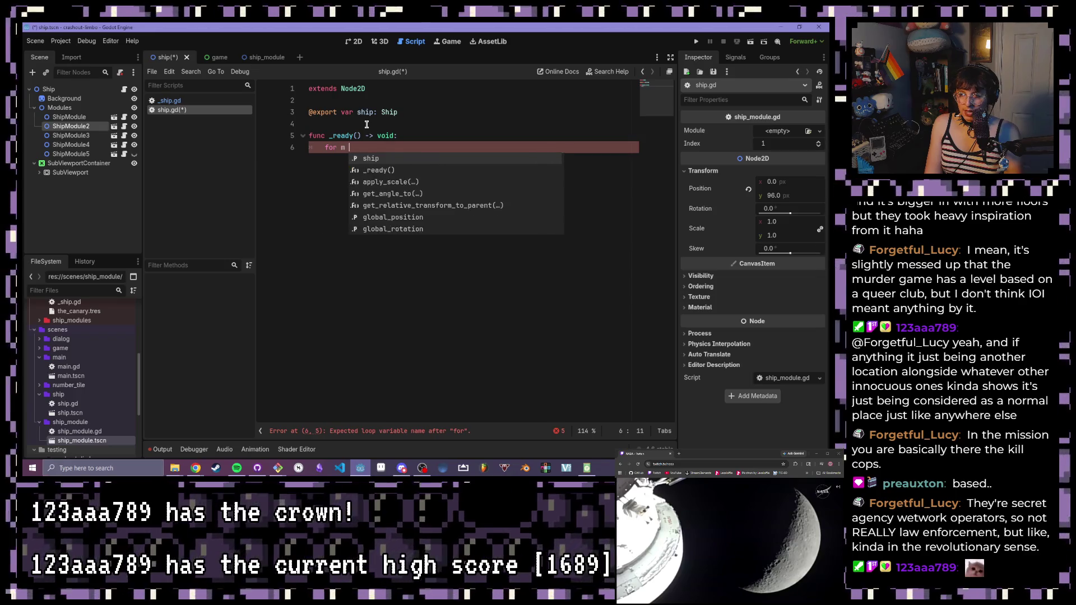
pyautogui.write('in ship.mo')
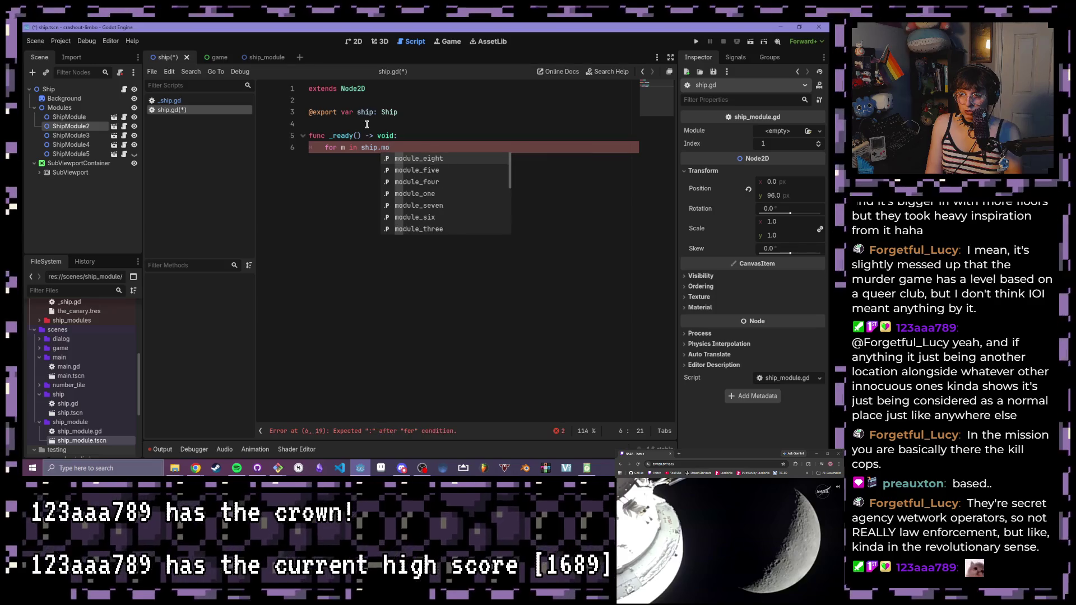
pyautogui.write('dules')
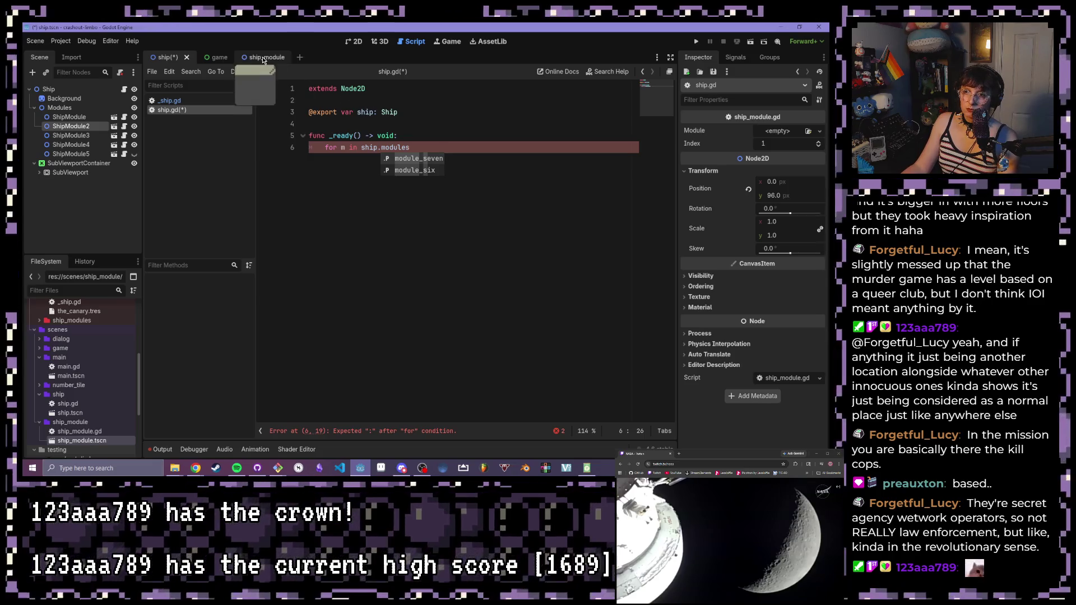
pyautogui.click(166, 102)
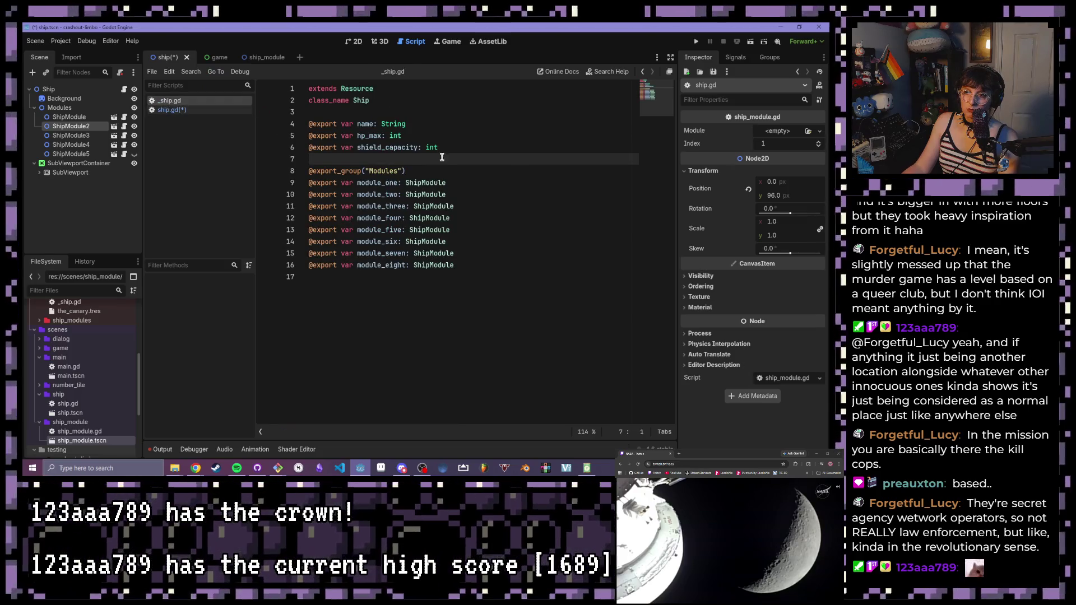
pyautogui.click(448, 173)
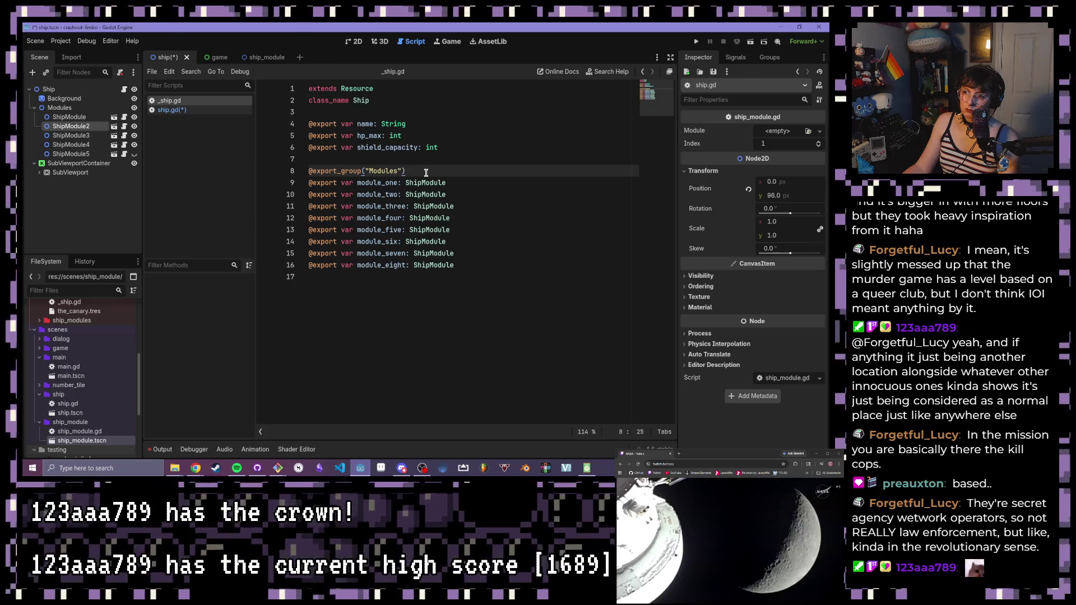
pyautogui.moveTo(426, 172); pyautogui.dragTo(297, 173)
pyautogui.click(440, 173)
pyautogui.press('Return')
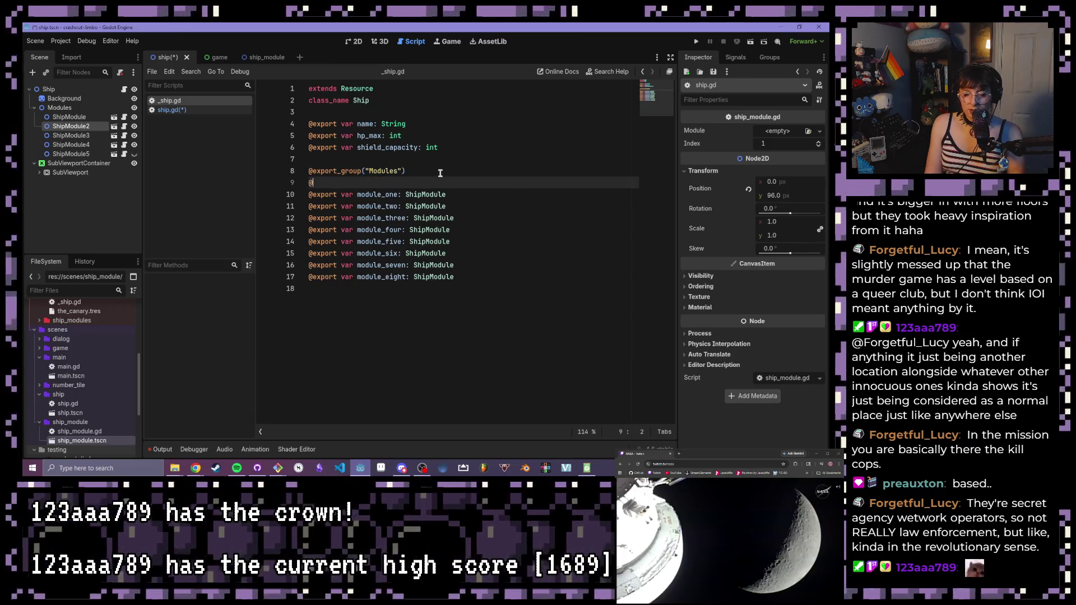
pyautogui.write('w')
pyautogui.press('BackSpace')
pyautogui.write('exo')
pyautogui.press('BackSpace')
pyautogui.press('Return')
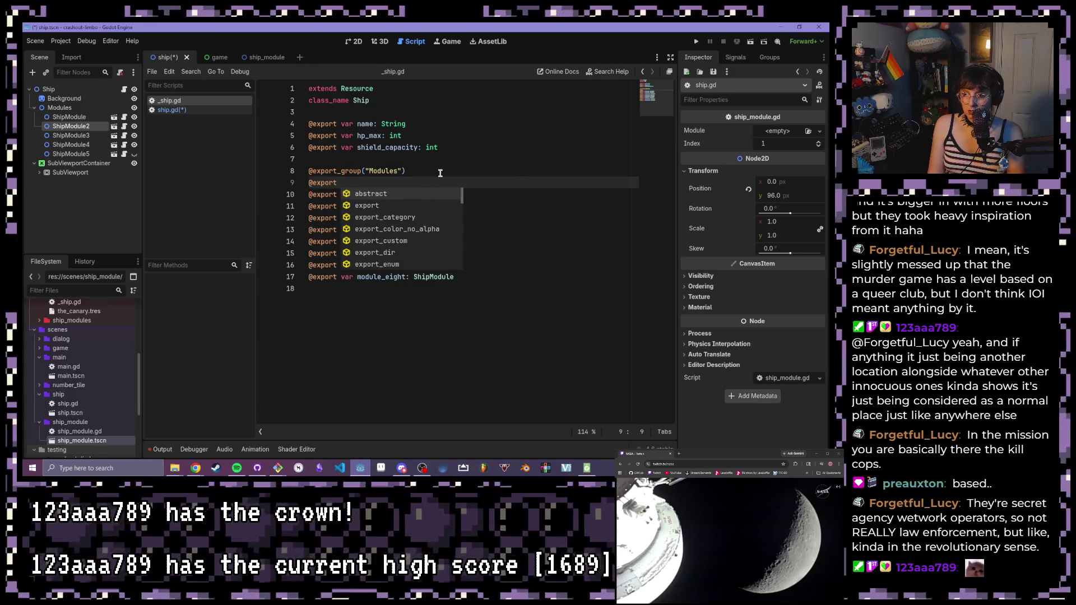
pyautogui.write('var modules: A')
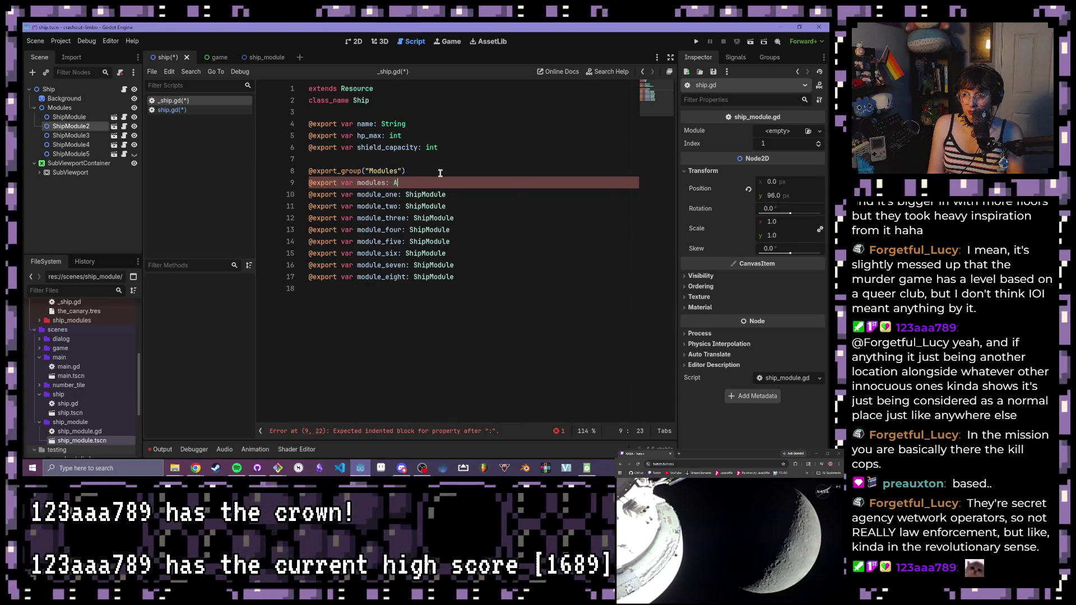
pyautogui.write('rray')
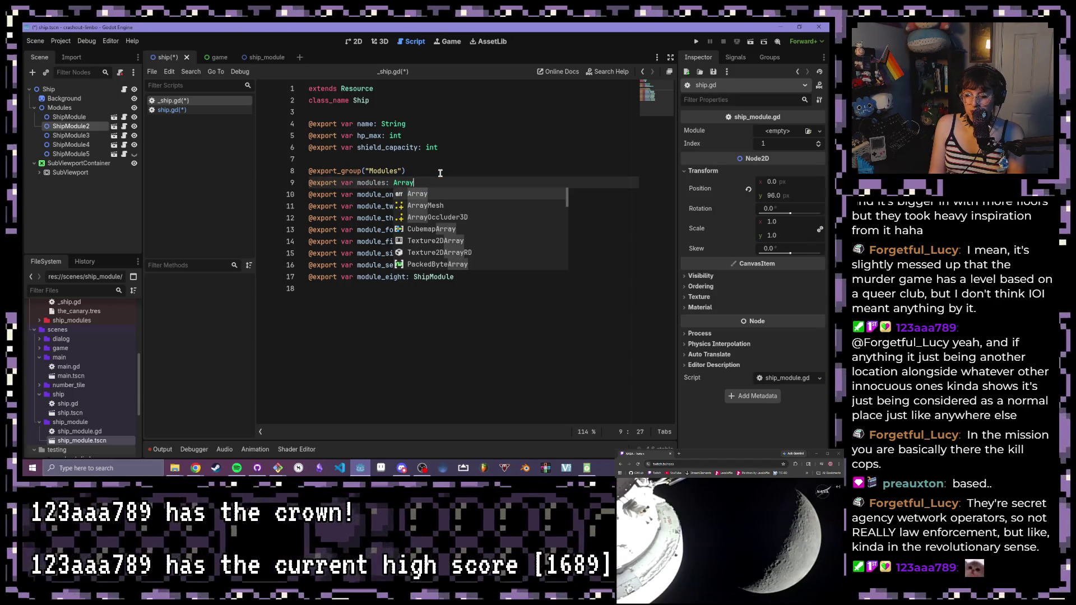
pyautogui.write('[')
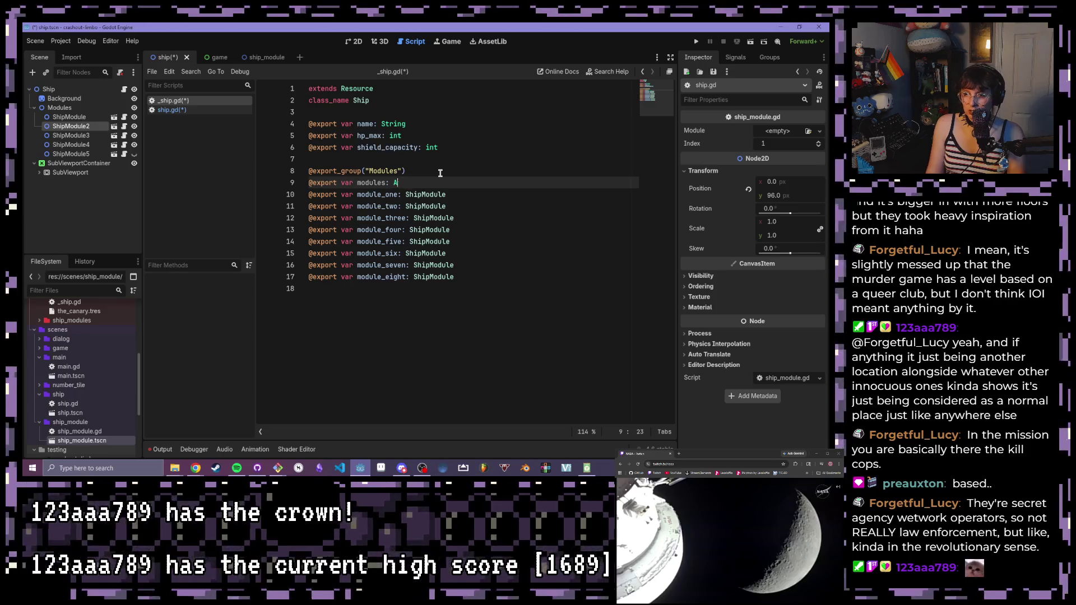
pyautogui.write('hi')
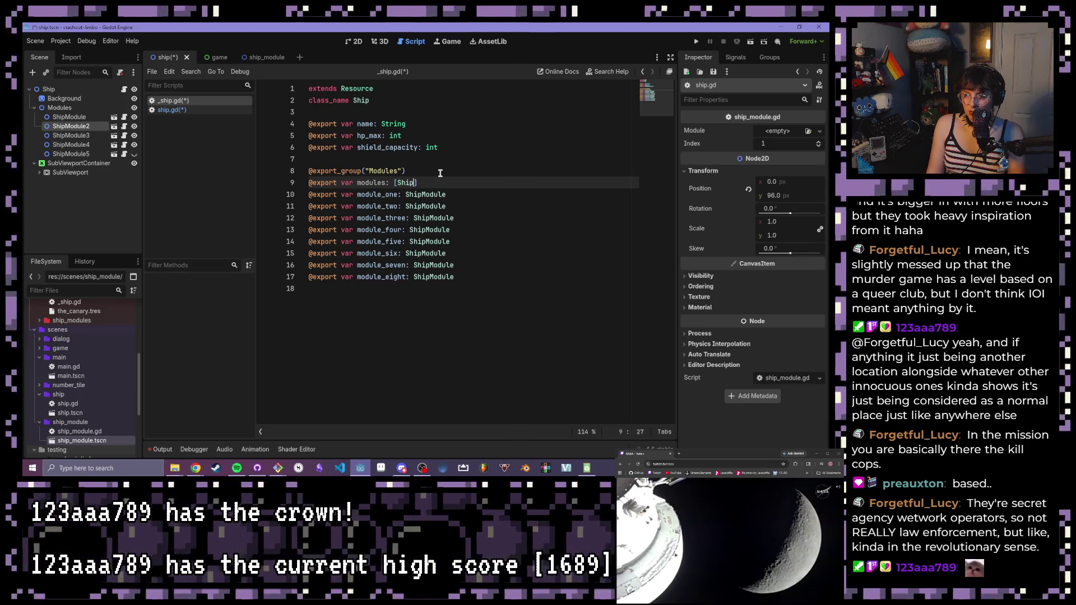
pyautogui.write('le')
# - Type the modules export as Array[ShipModule]
pyautogui.moveTo(443, 183); pyautogui.dragTo(310, 184)
pyautogui.moveTo(327, 196)
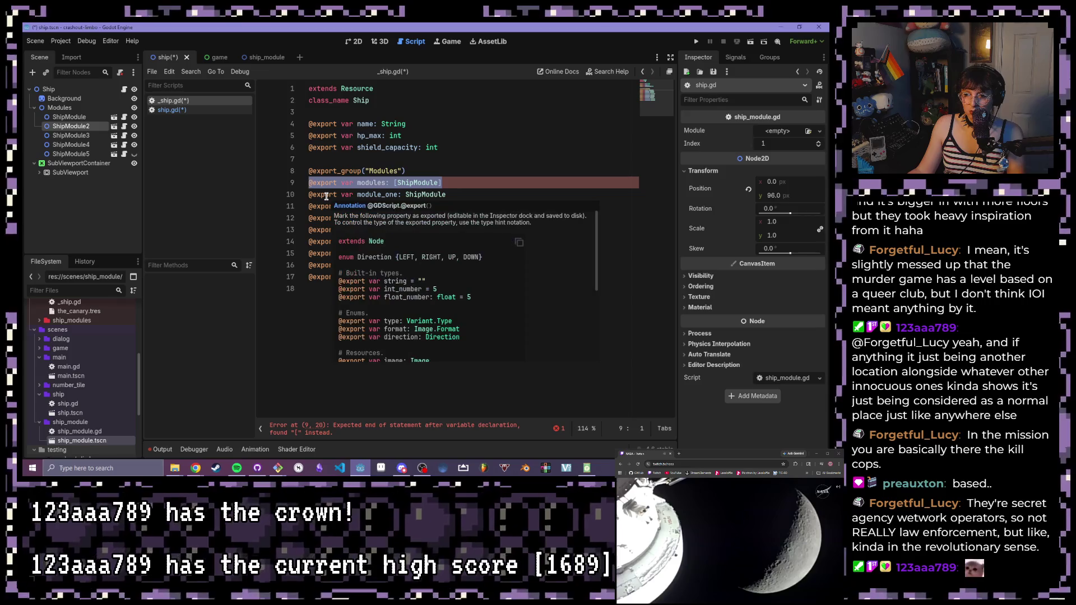
pyautogui.click(496, 178)
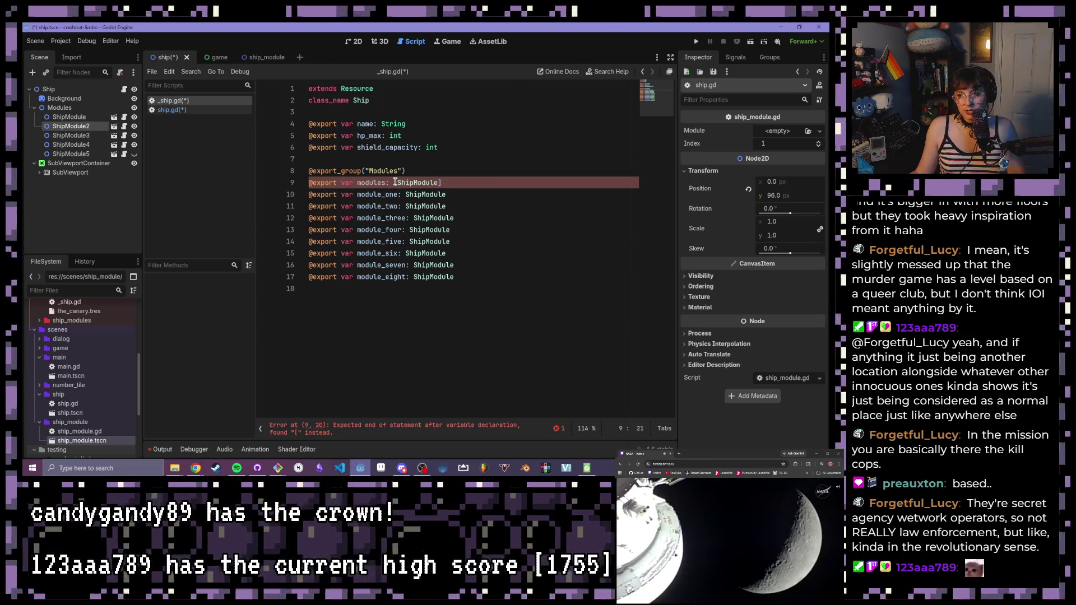
pyautogui.press('Right')
pyautogui.write('Array')
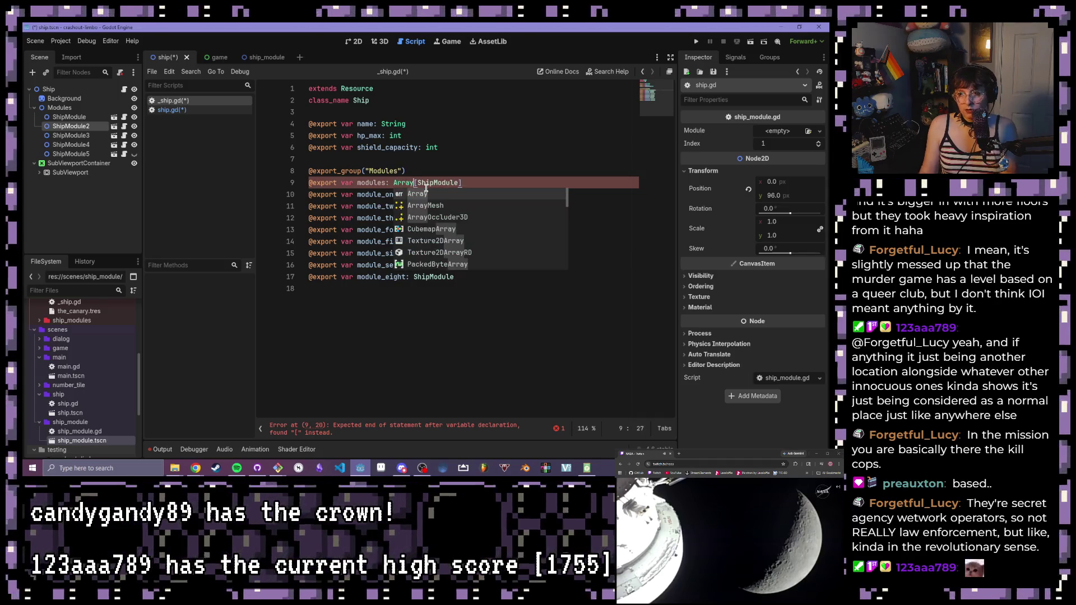
pyautogui.press('Escape')
pyautogui.press('Up')
# - Delete the eight module_one…module_eight exports and save _ship.gd
pyautogui.moveTo(500, 277)
pyautogui.mouseDown()
pyautogui.moveTo(219, 213)
pyautogui.moveTo(215, 195)
pyautogui.mouseUp()
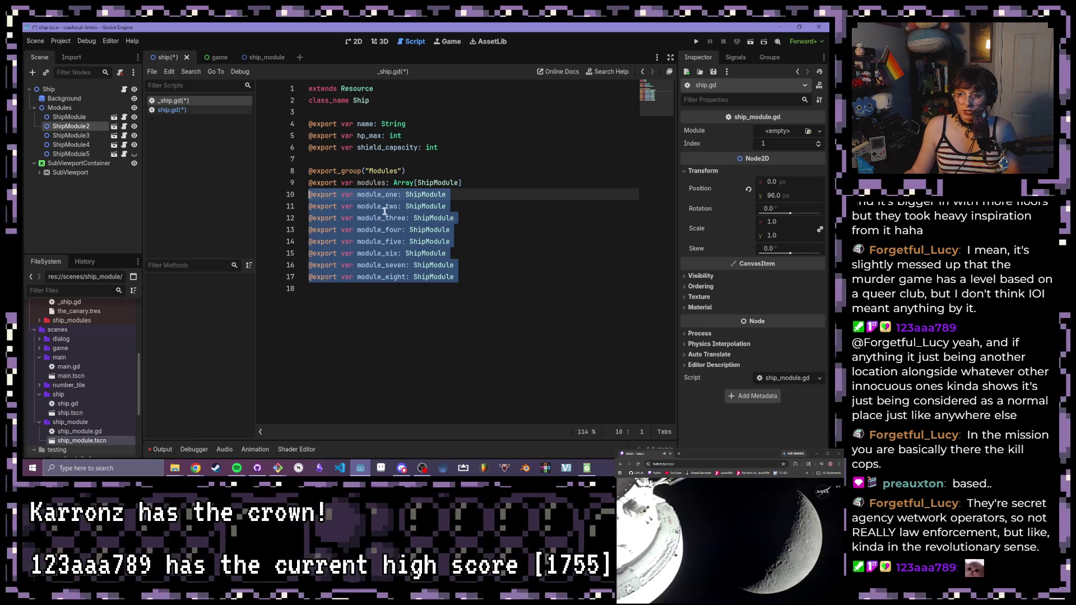
pyautogui.press('BackSpace')
pyautogui.press('BackSpace')
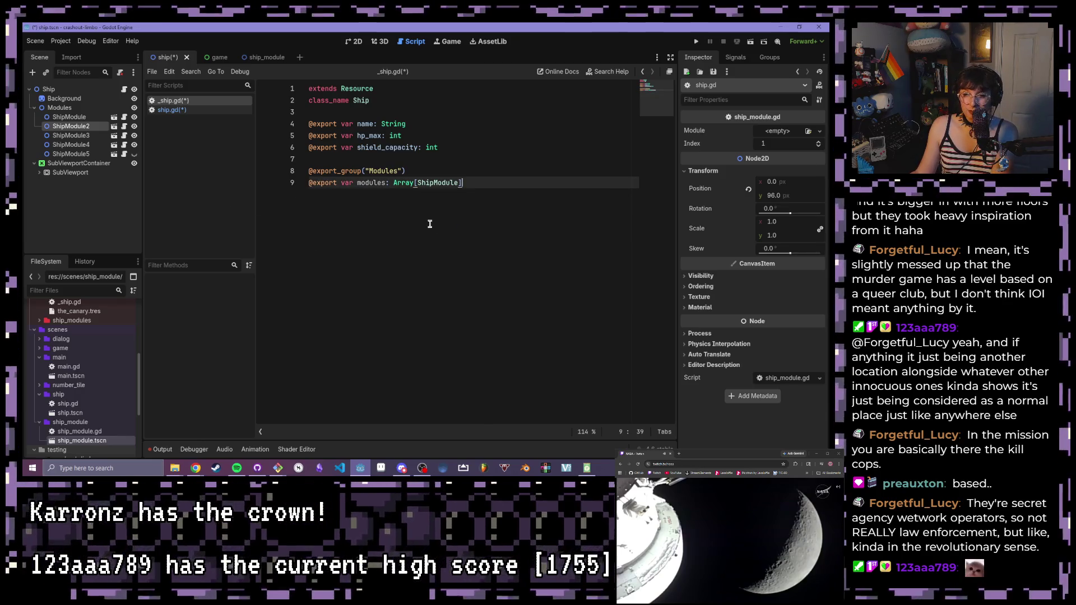
pyautogui.hotkey('ctrl', 's')
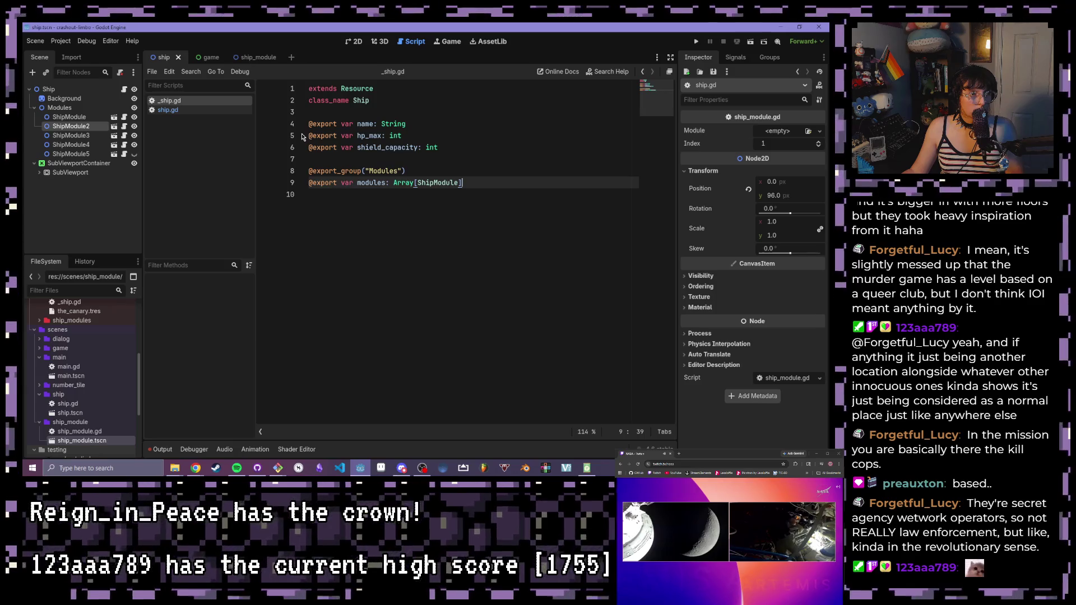
# - Switch from _ship.gd back to the ship.gd script
pyautogui.moveTo(320, 140)
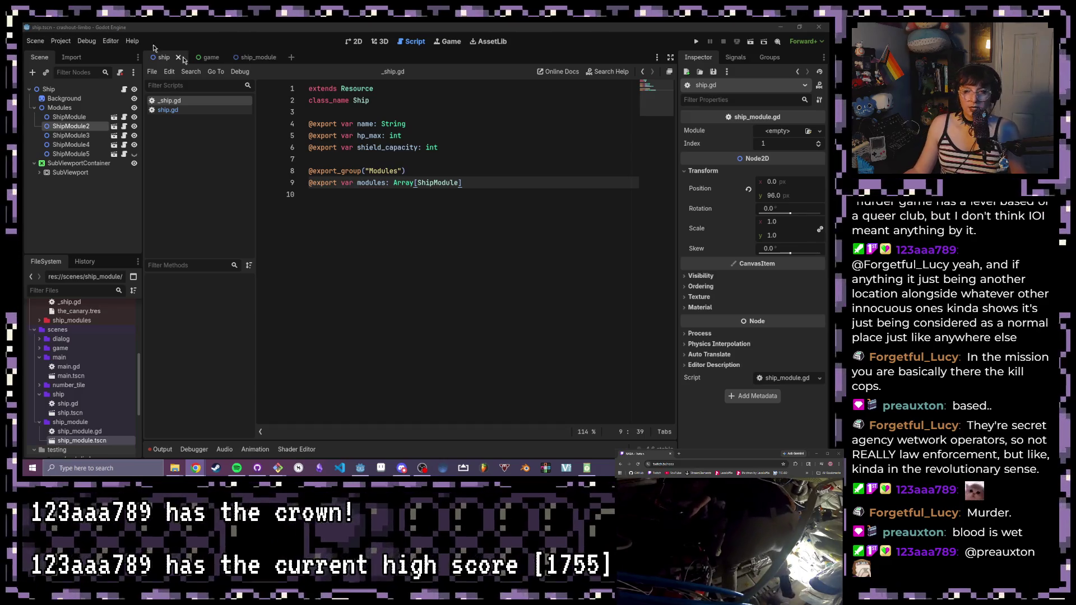
pyautogui.click(504, 170)
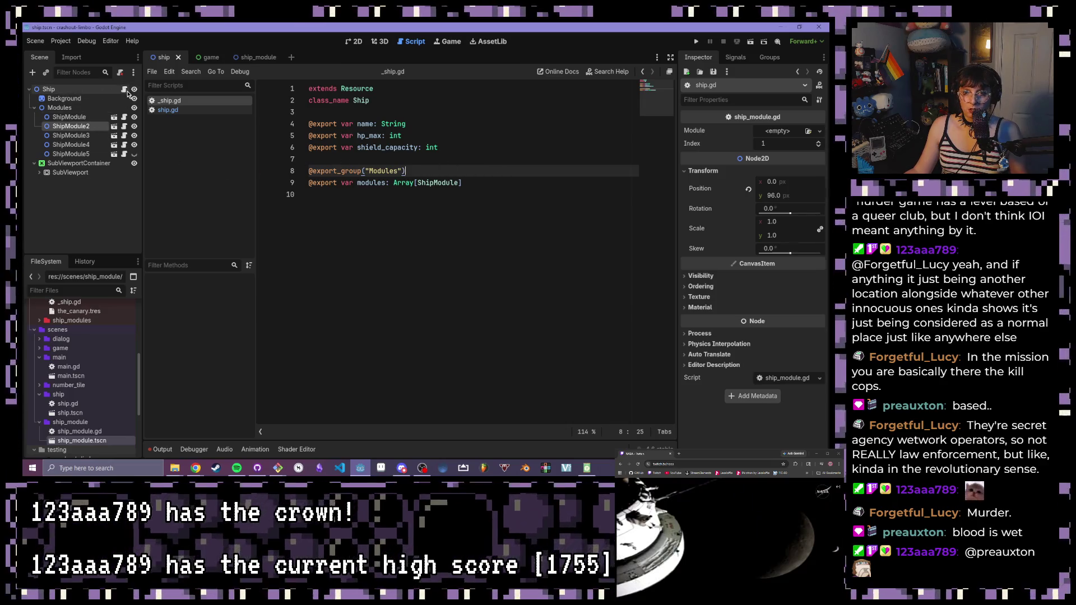
pyautogui.click(168, 110)
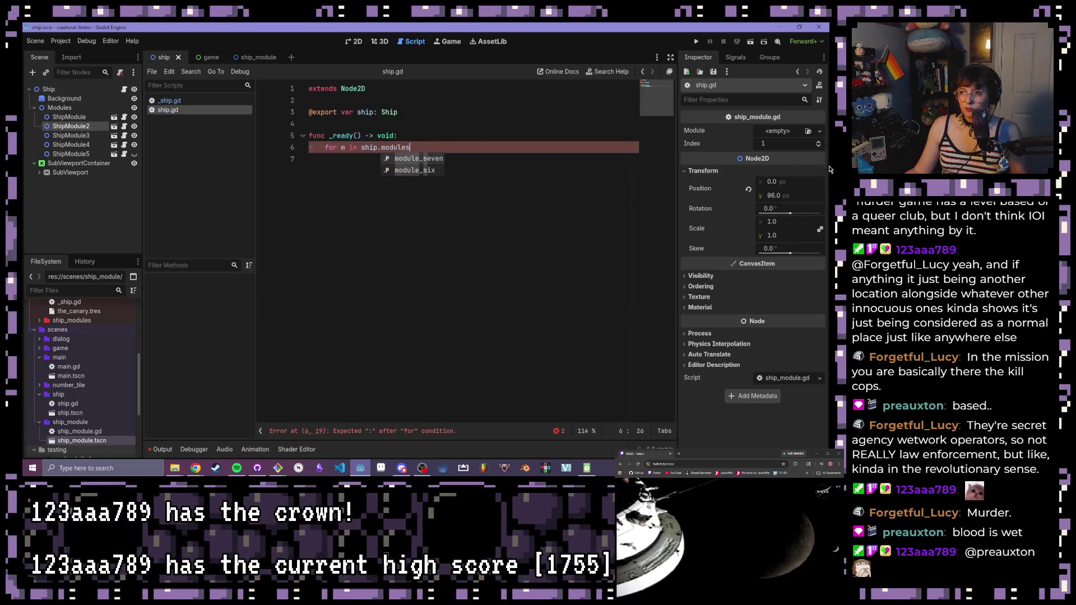
# - Select the Ship node and load laser_attack.tres into the first Modules slot
pyautogui.press('Escape')
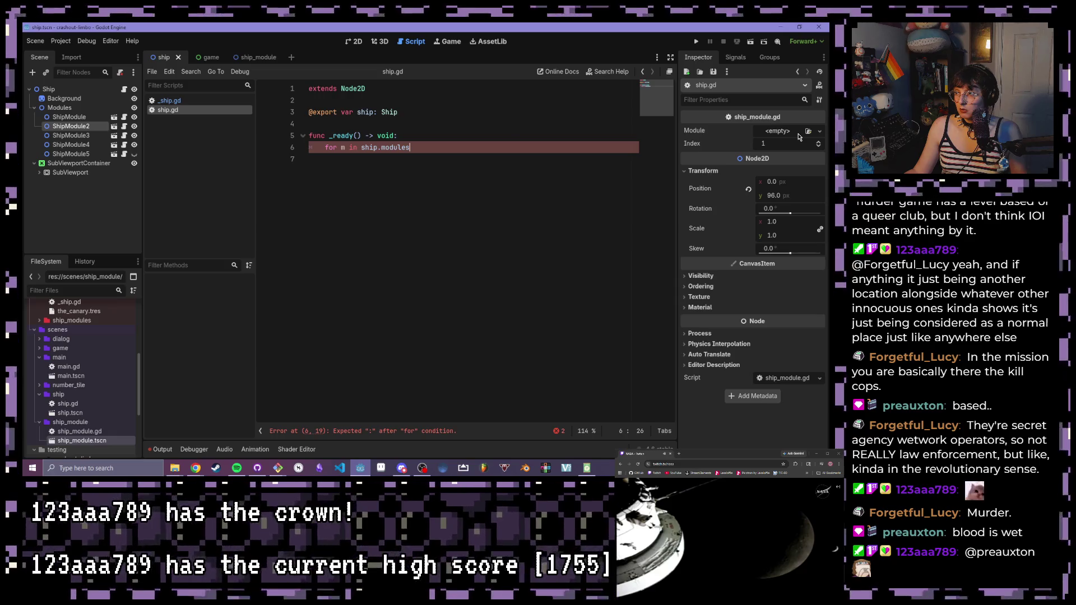
pyautogui.click(49, 89)
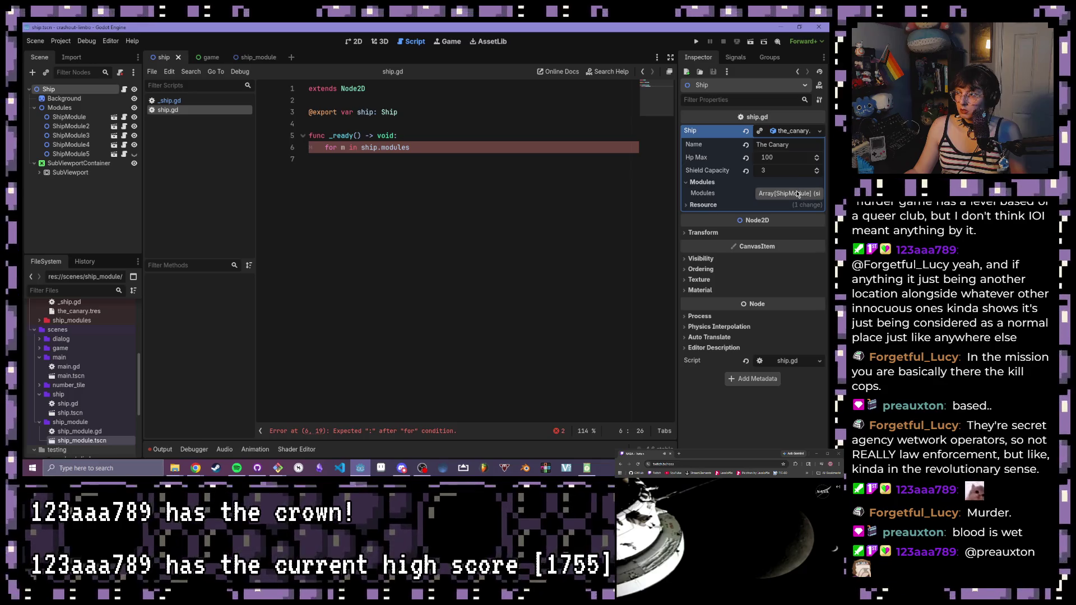
pyautogui.click(775, 193)
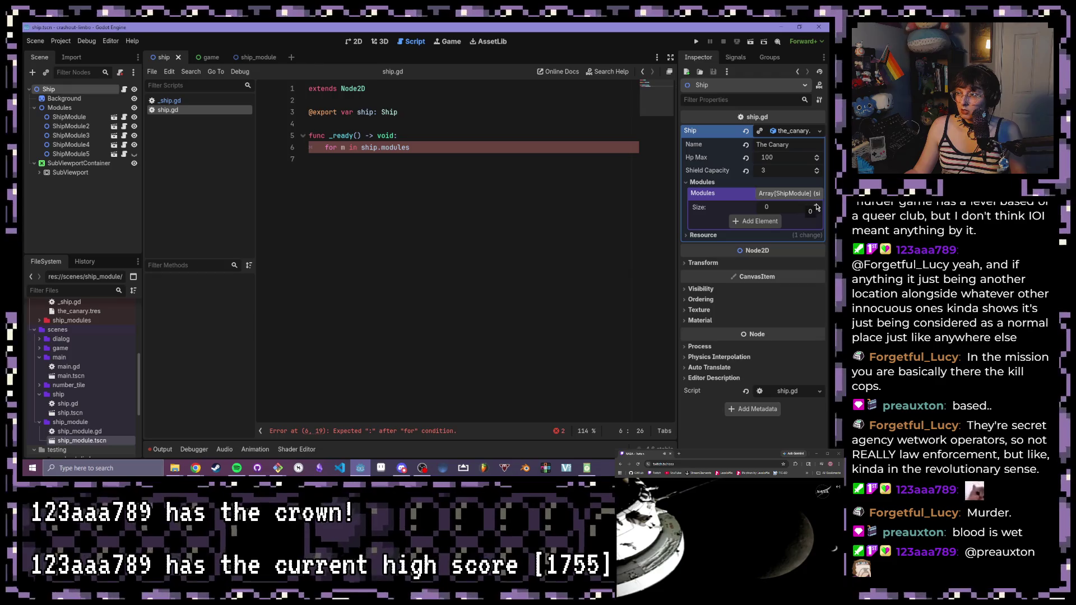
pyautogui.click(766, 222)
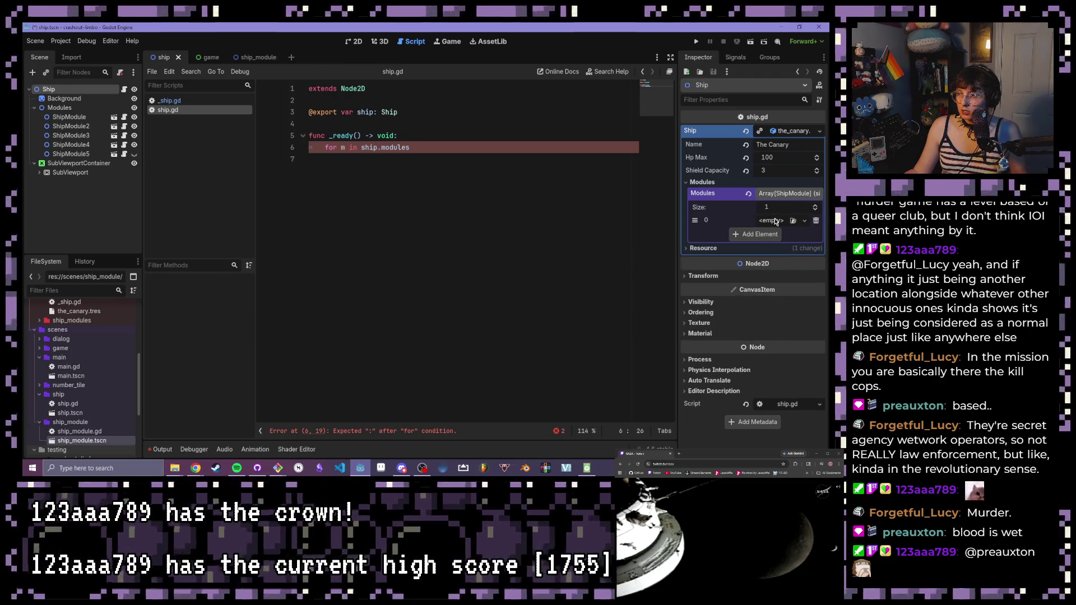
pyautogui.click(804, 220)
pyautogui.click(783, 245)
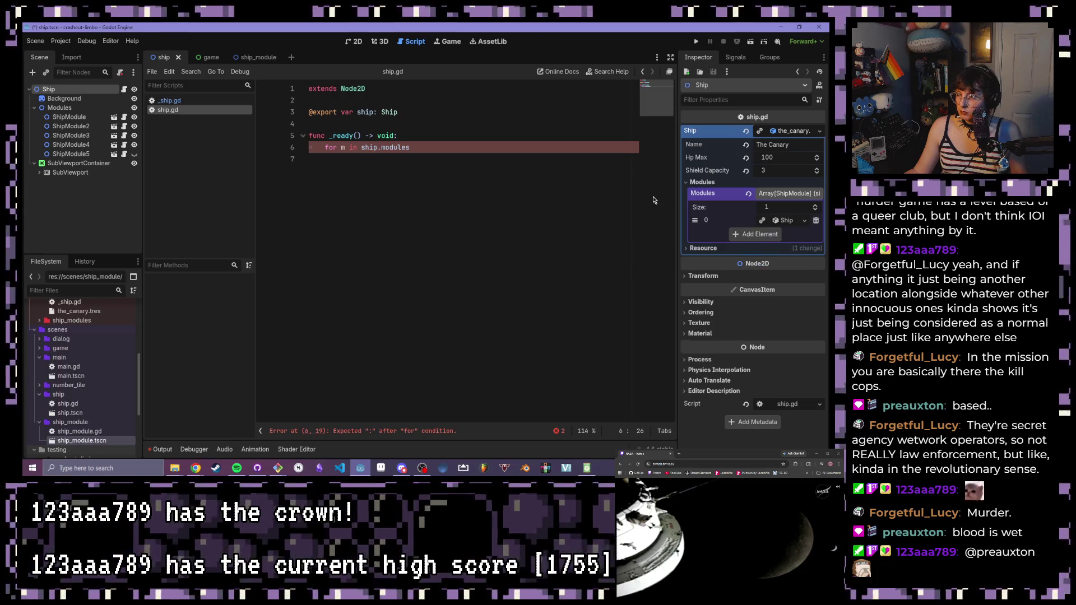
pyautogui.click(804, 220)
pyautogui.click(776, 287)
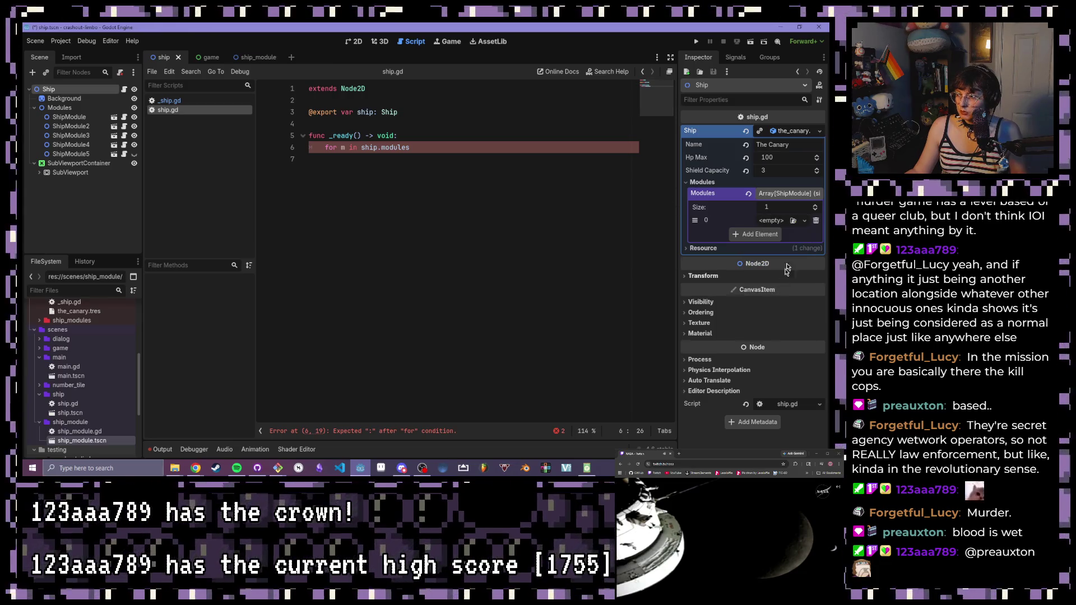
pyautogui.click(793, 221)
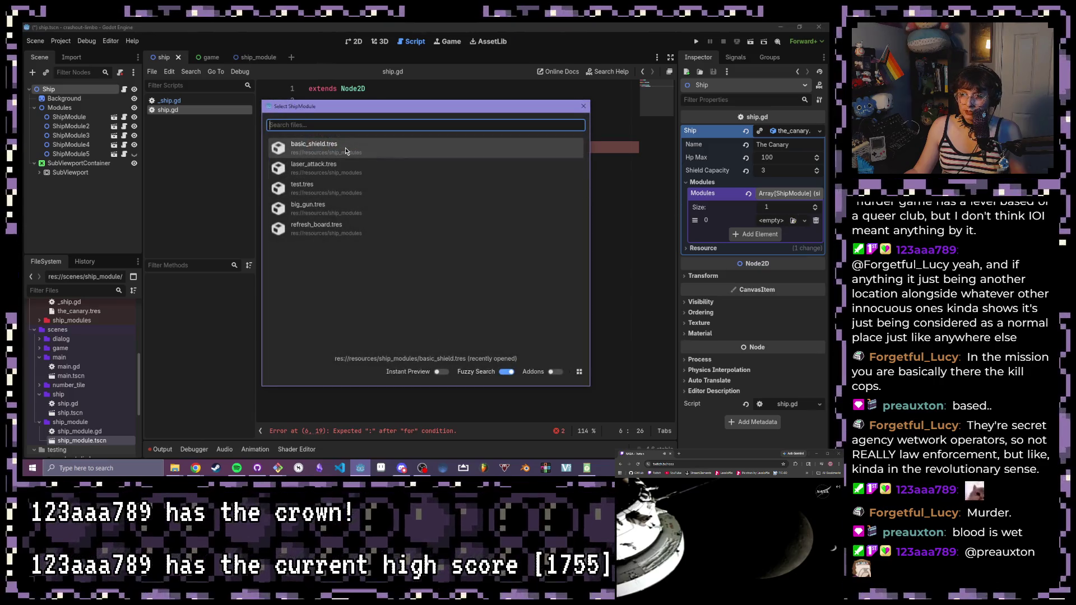
pyautogui.click(314, 166)
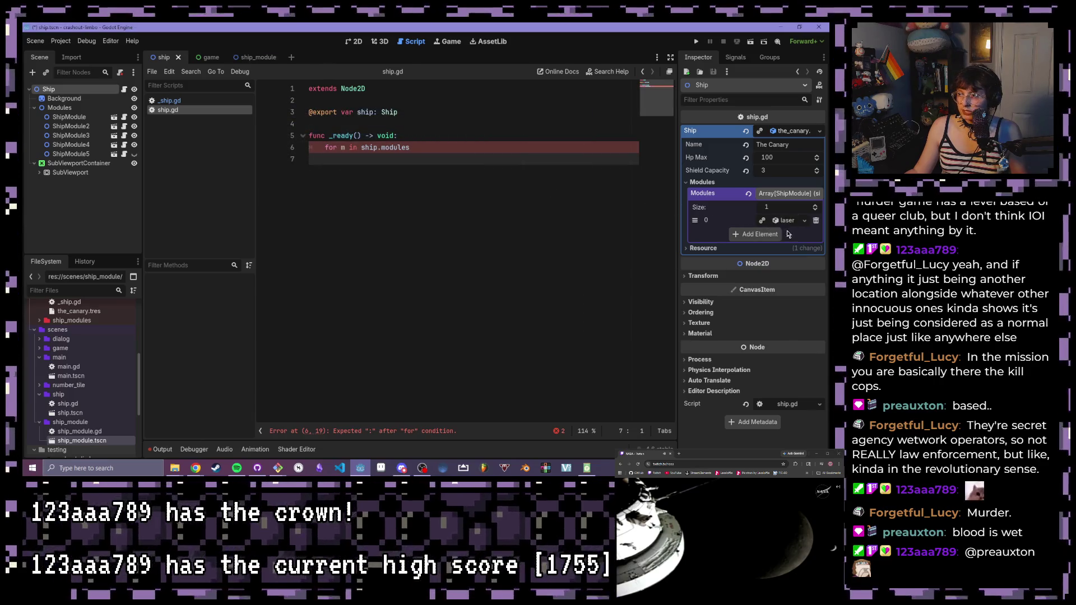
# - Add a second Modules slot holding basic_shield.tres
pyautogui.click(756, 234)
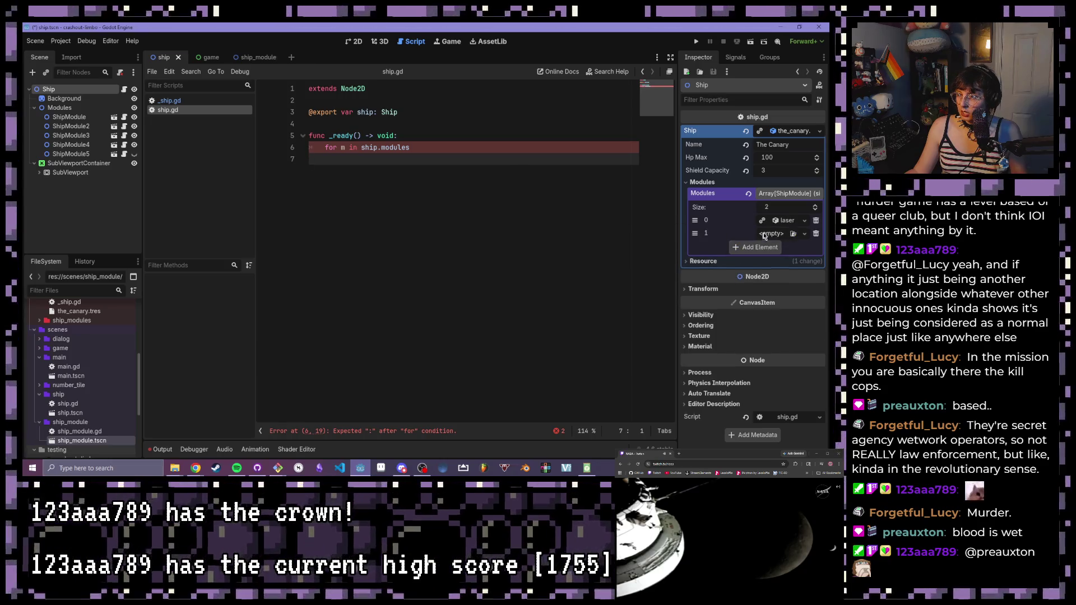
pyautogui.click(794, 234)
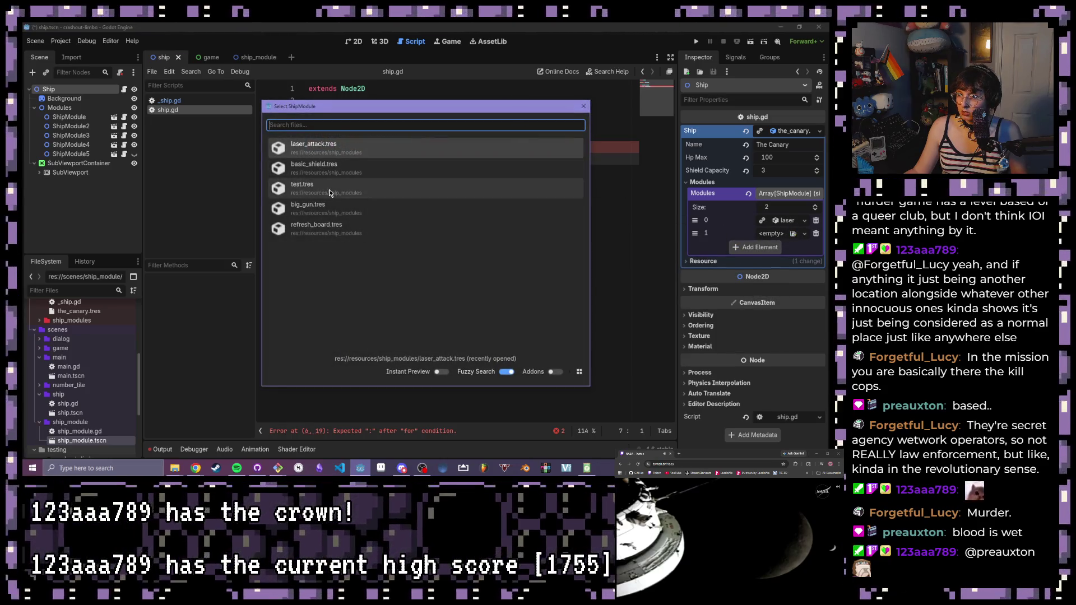
pyautogui.click(325, 168)
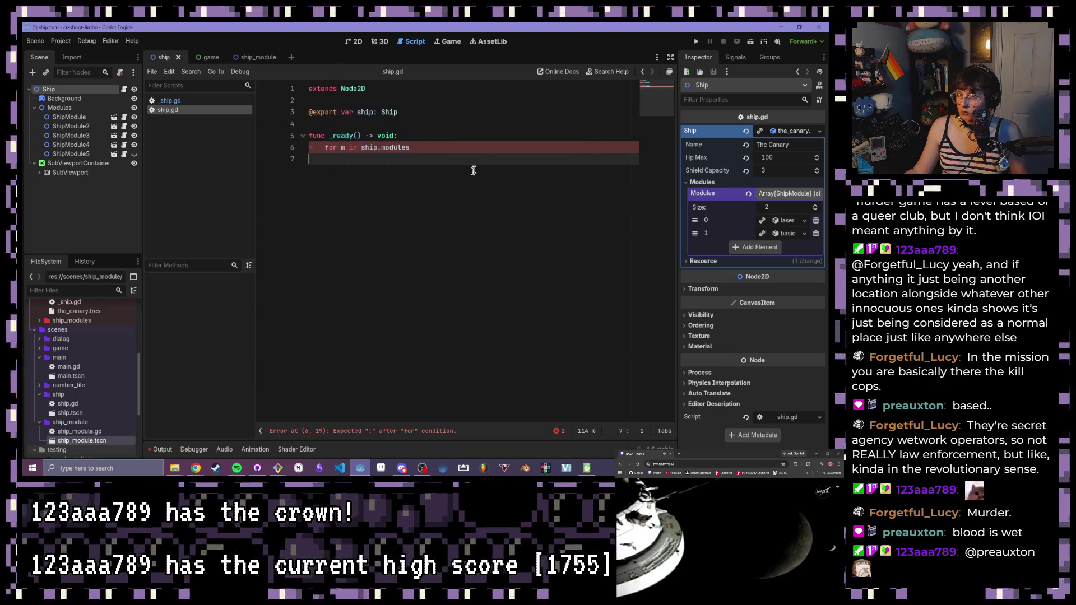
# - Write m.say_name() as the indented loop body in ship.gd and save the script
pyautogui.press('Tab')
pyautogui.press('Tab')
pyautogui.click(419, 148)
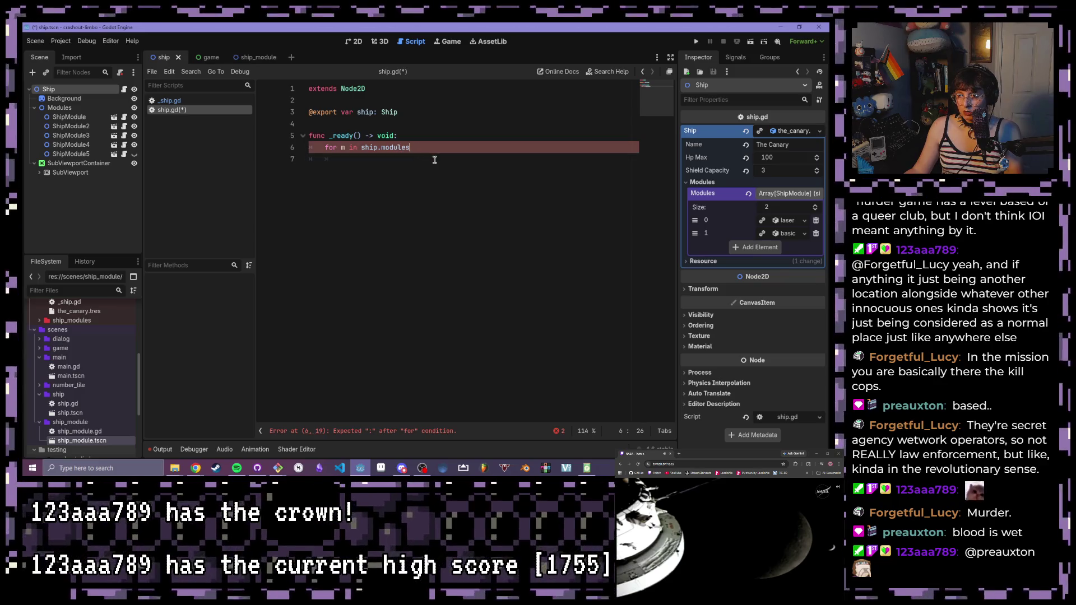
pyautogui.press('Down')
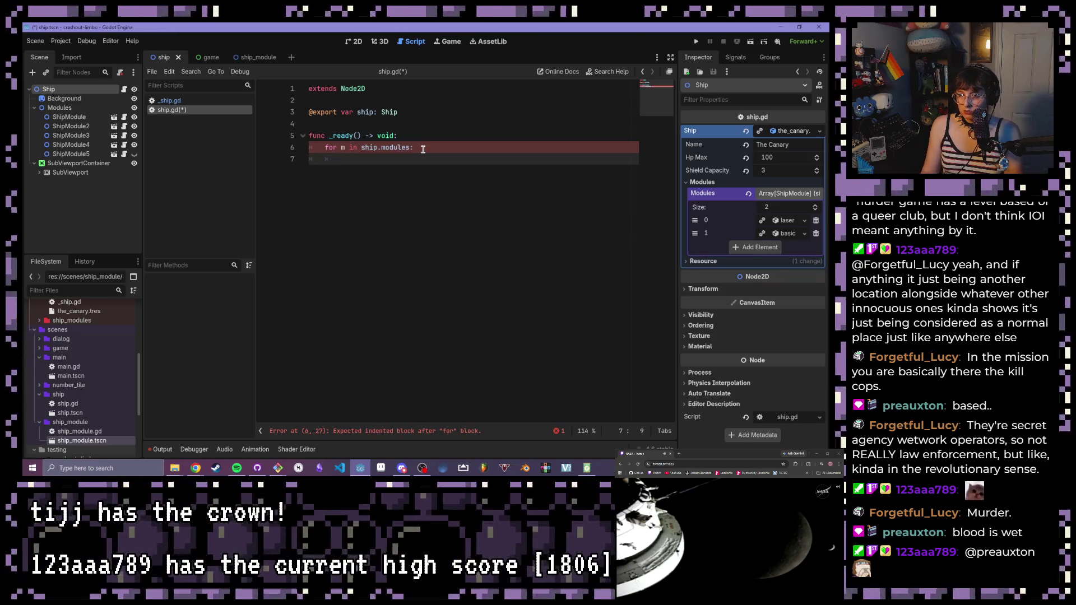
pyautogui.press('Tab')
pyautogui.press('Tab')
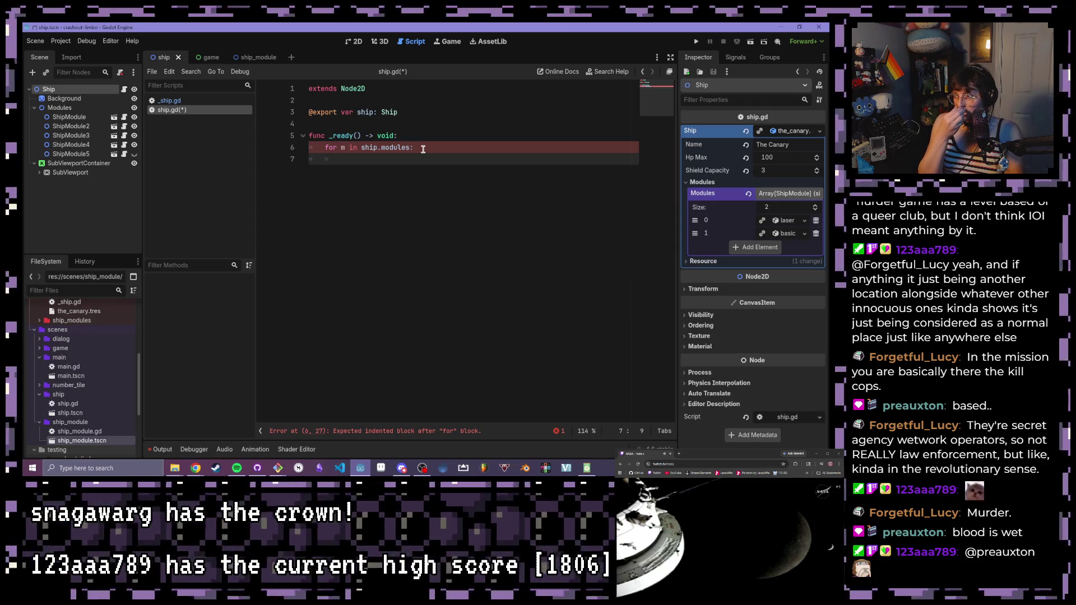
pyautogui.write('m.')
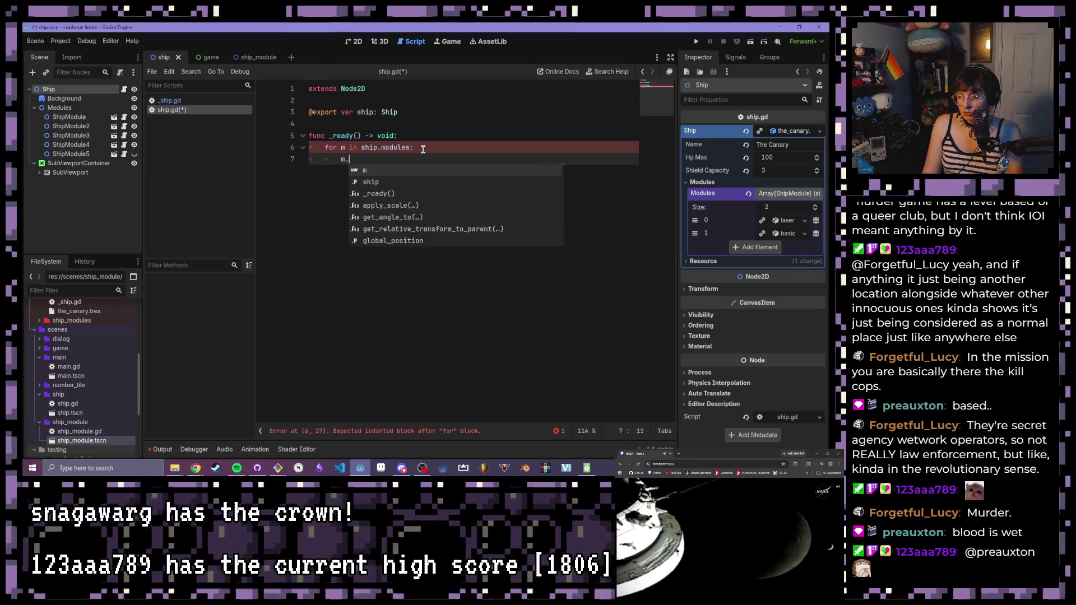
pyautogui.write('n')
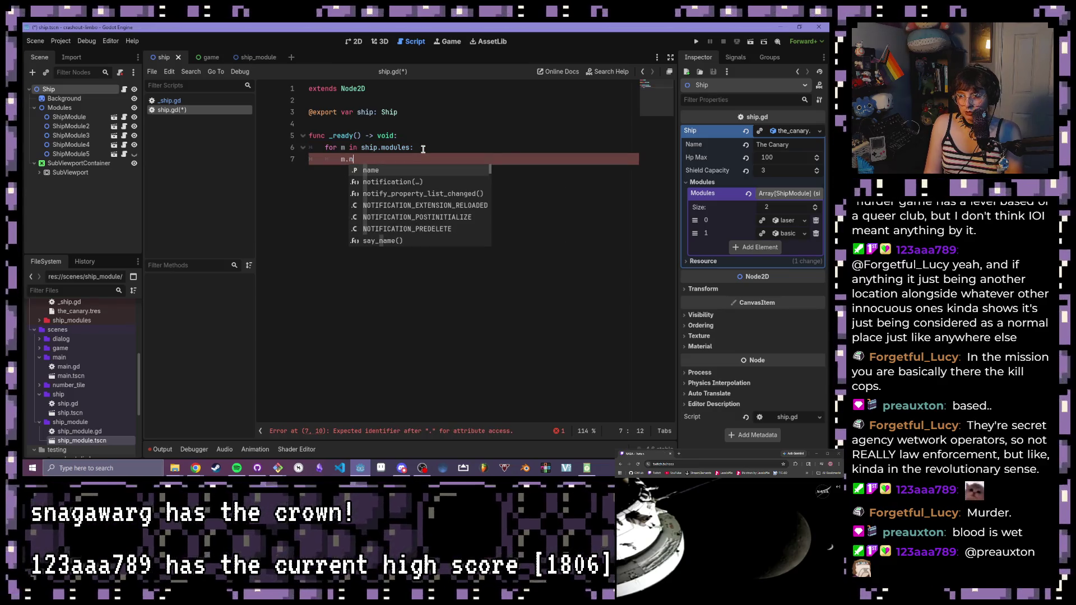
pyautogui.write('ame')
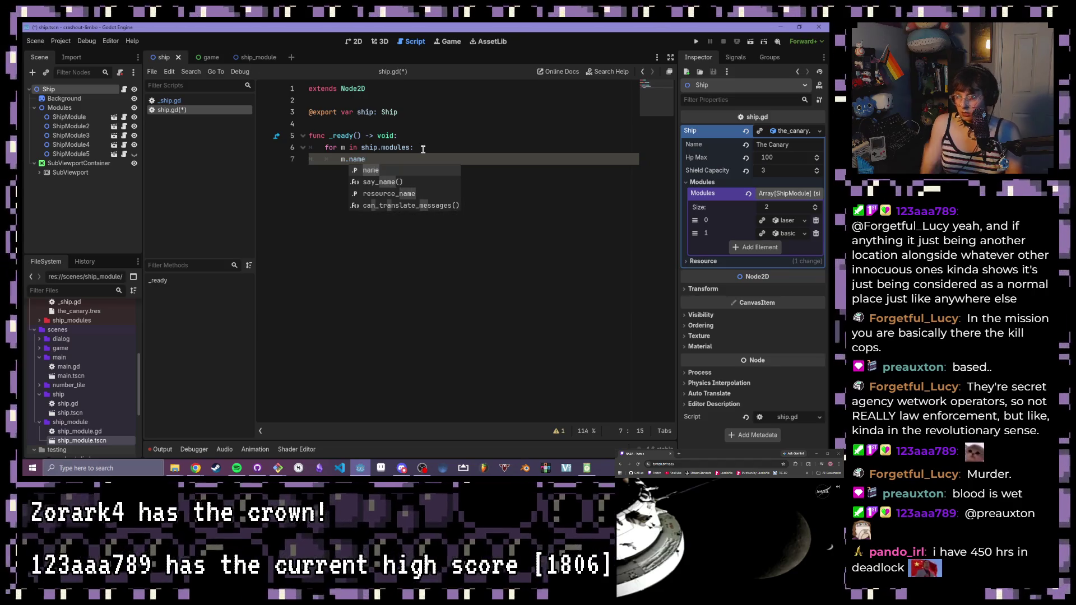
pyautogui.press('BackSpace')
pyautogui.press('BackSpace')
pyautogui.press('BackSpace')
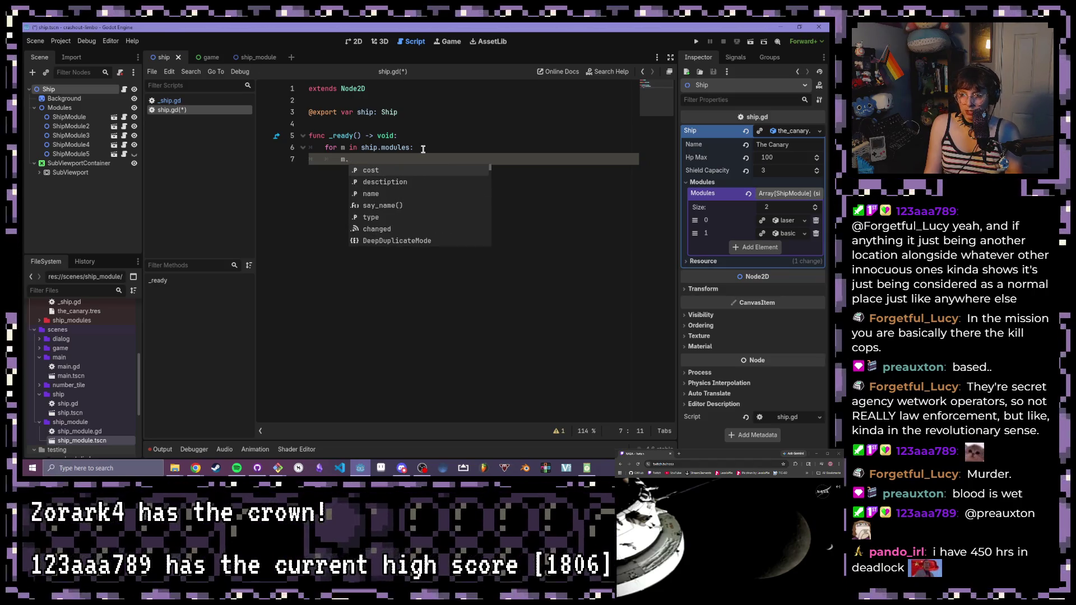
pyautogui.write('say_nam')
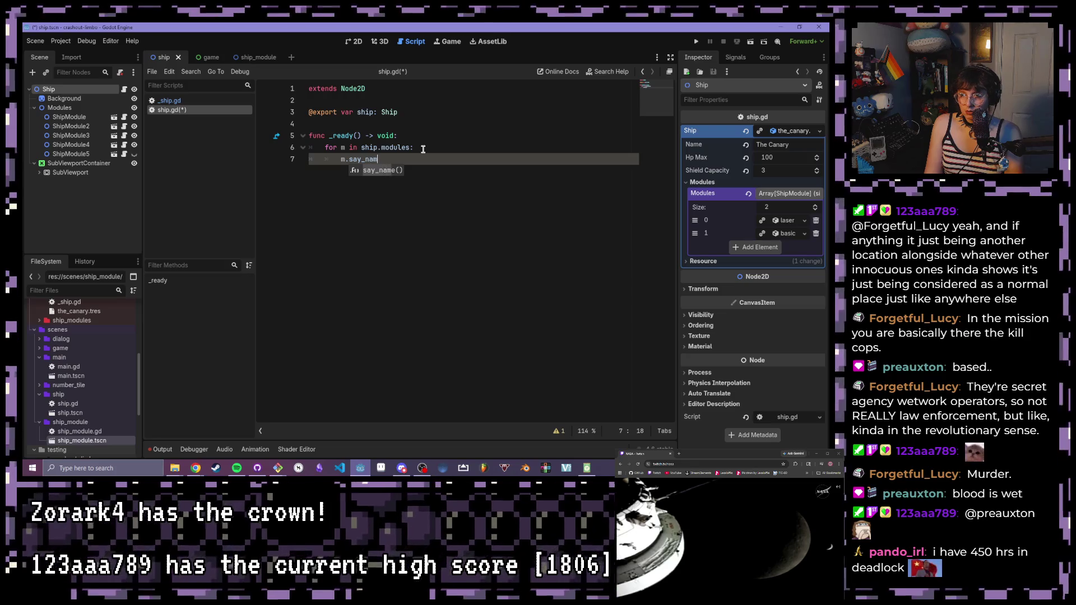
pyautogui.press('Return')
pyautogui.hotkey('ctrl', 's')
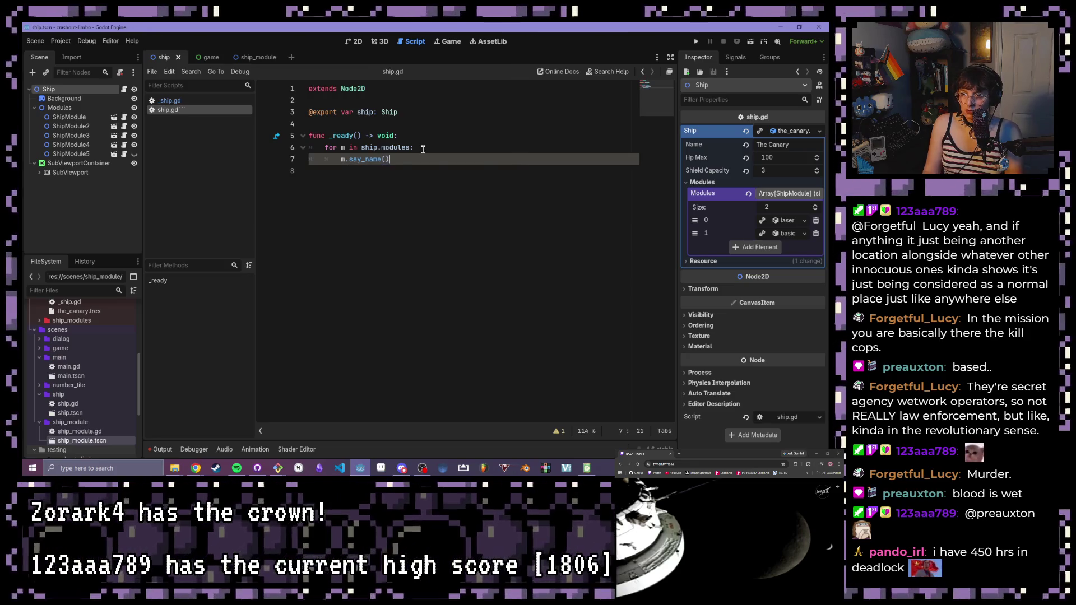
pyautogui.click(389, 148)
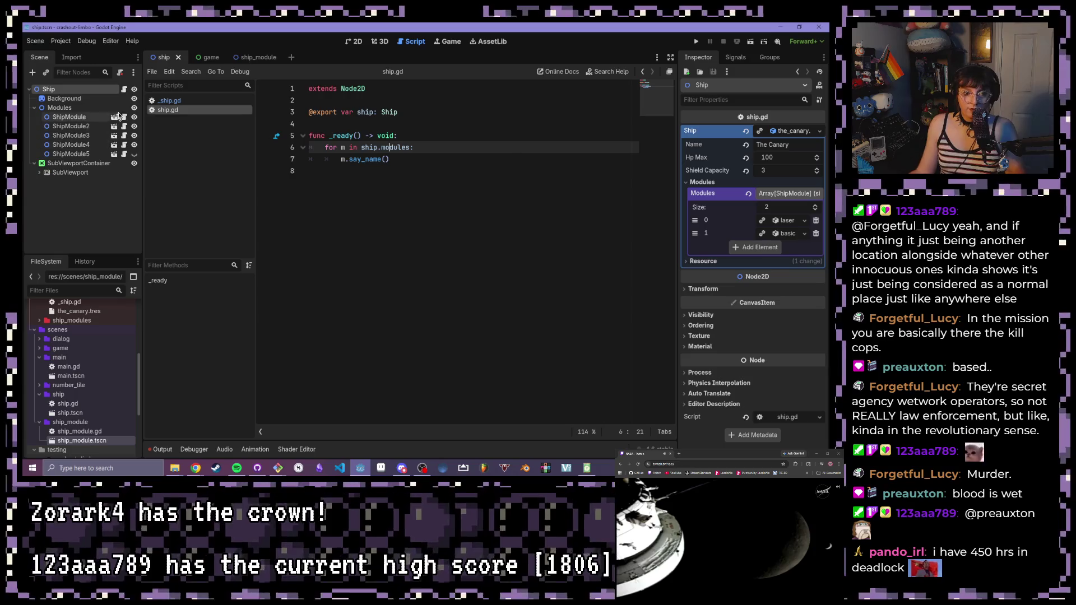
# - Select and deselect the five placeholder ShipModule nodes, then switch to the game scene
pyautogui.click(353, 41)
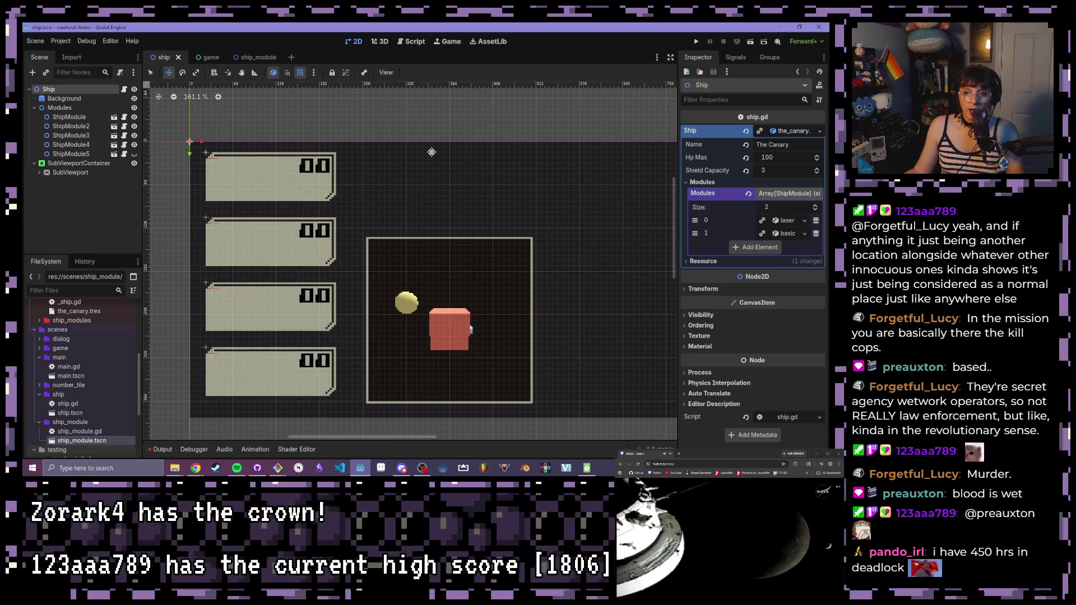
pyautogui.scroll(-2, 429, 151)
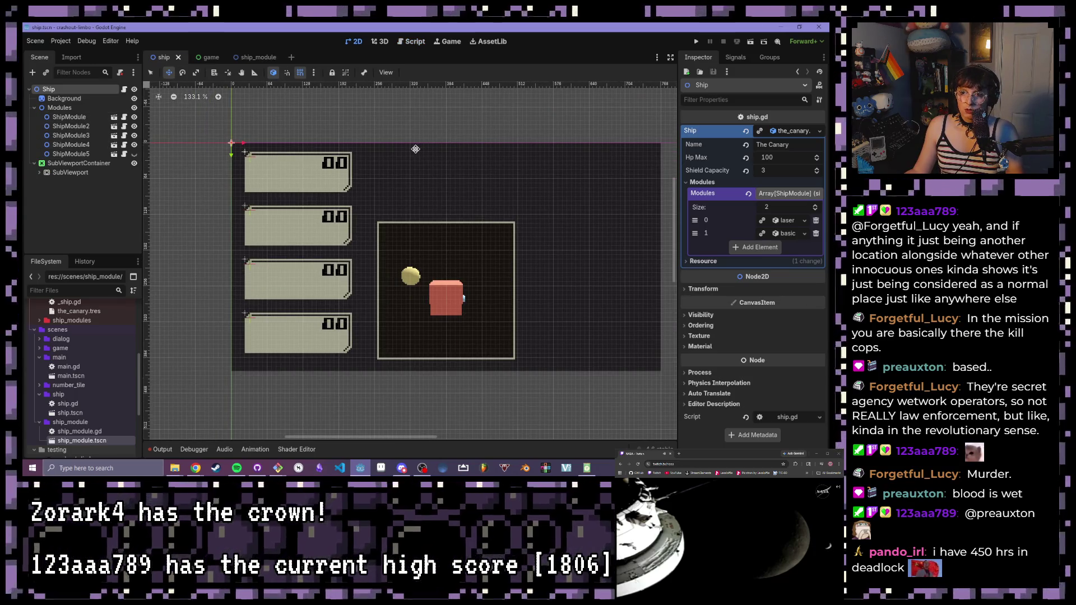
pyautogui.click(46, 117)
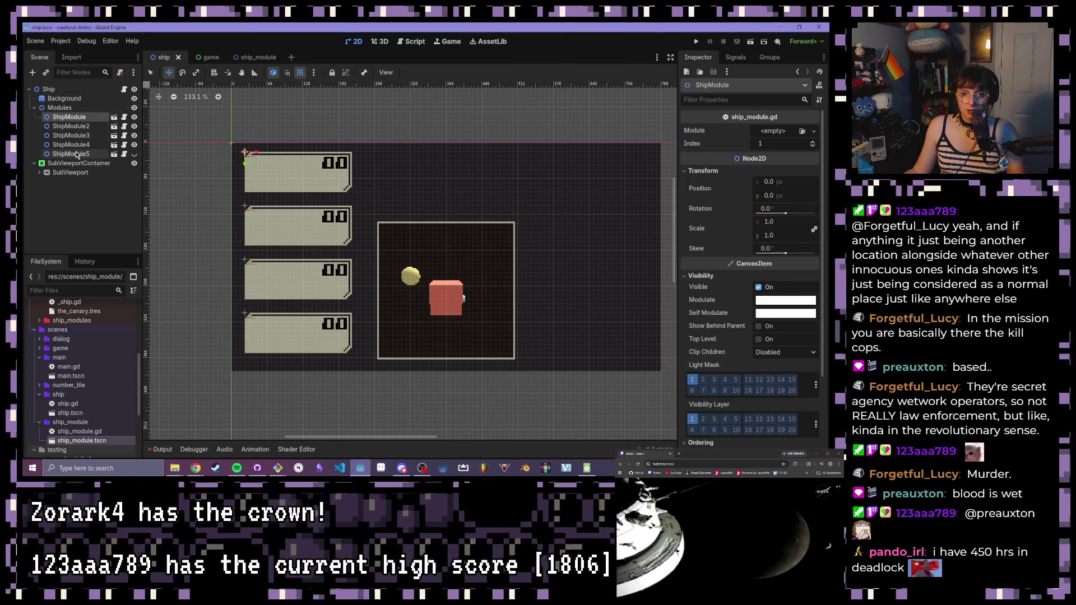
pyautogui.keyDown('shift'); pyautogui.click(77, 155); pyautogui.keyUp('shift')
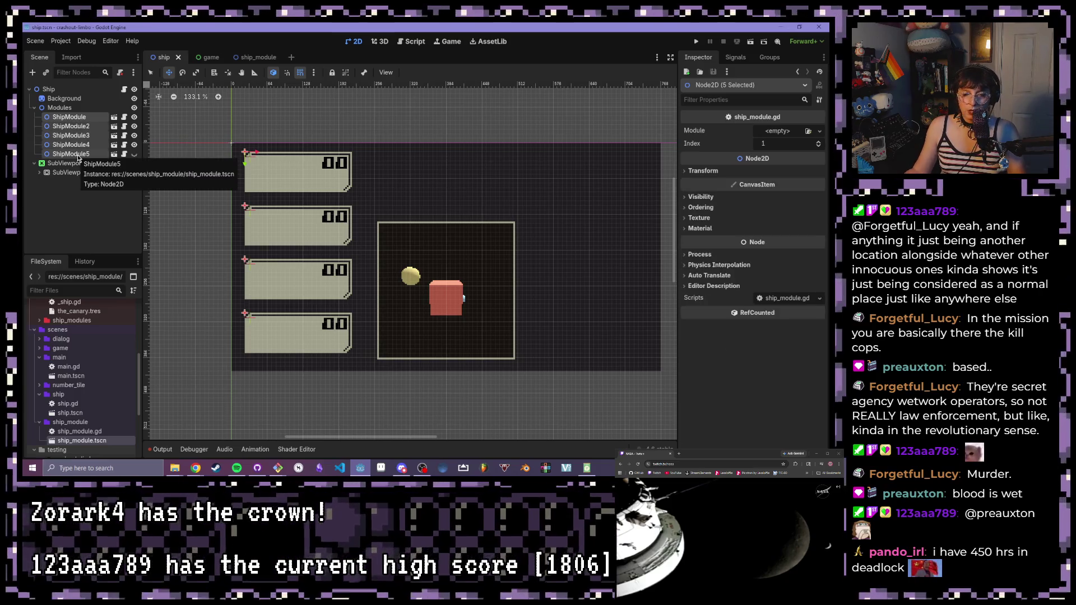
pyautogui.press('Escape')
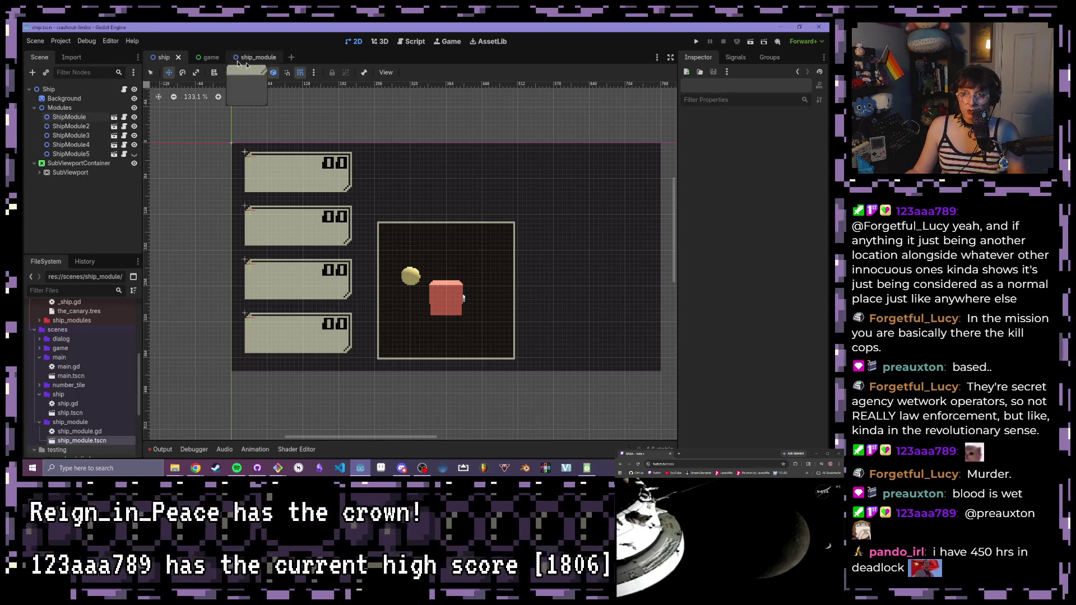
pyautogui.click(209, 57)
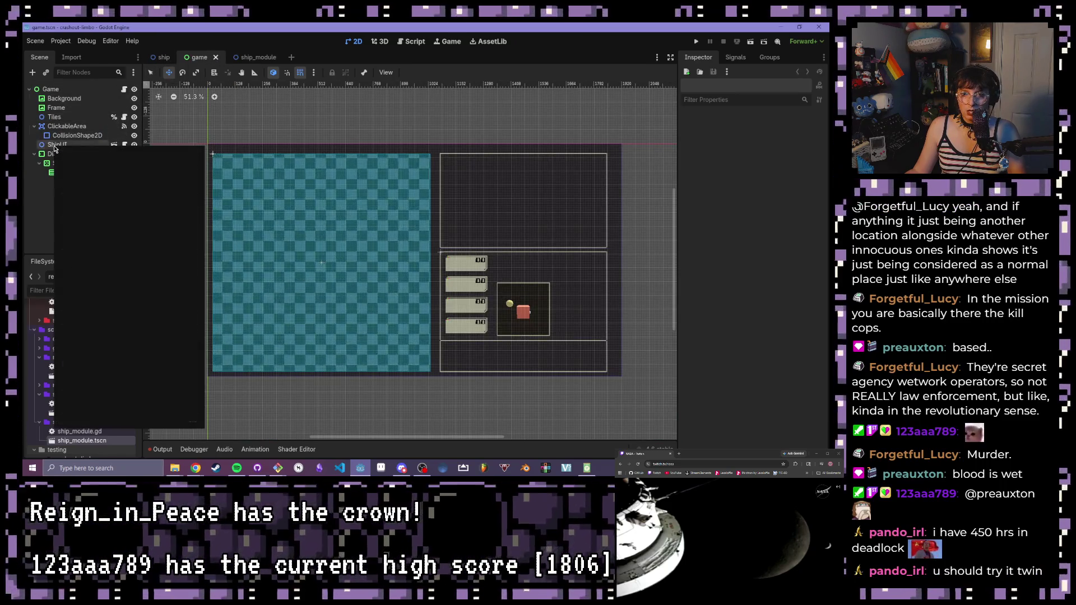
# - Delete the placeholder ShipUI node from the game scene
pyautogui.rightClick(54, 147)
pyautogui.click(90, 423)
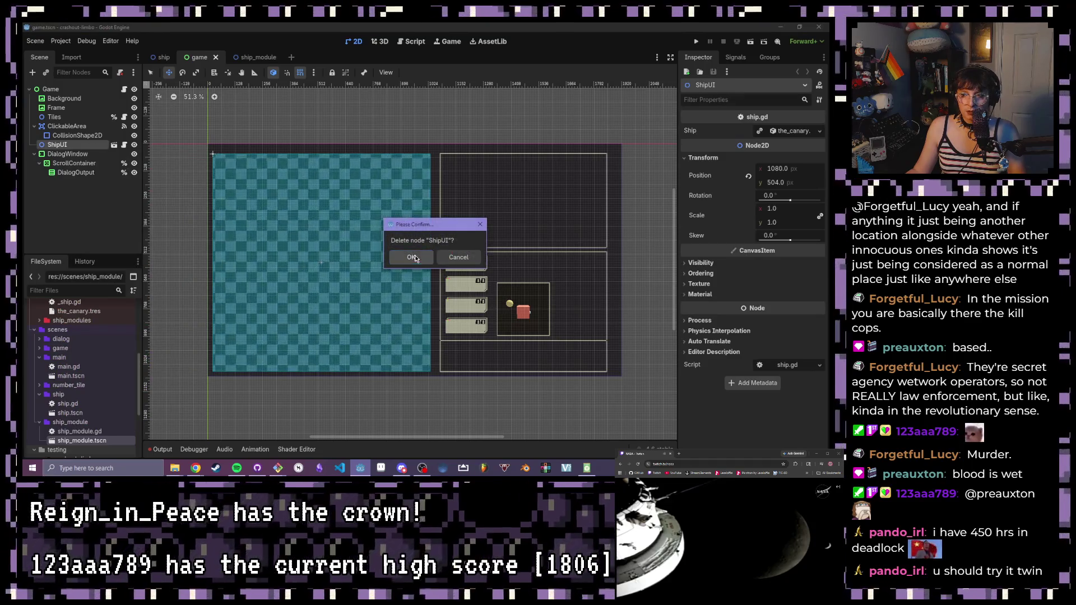
pyautogui.click(413, 257)
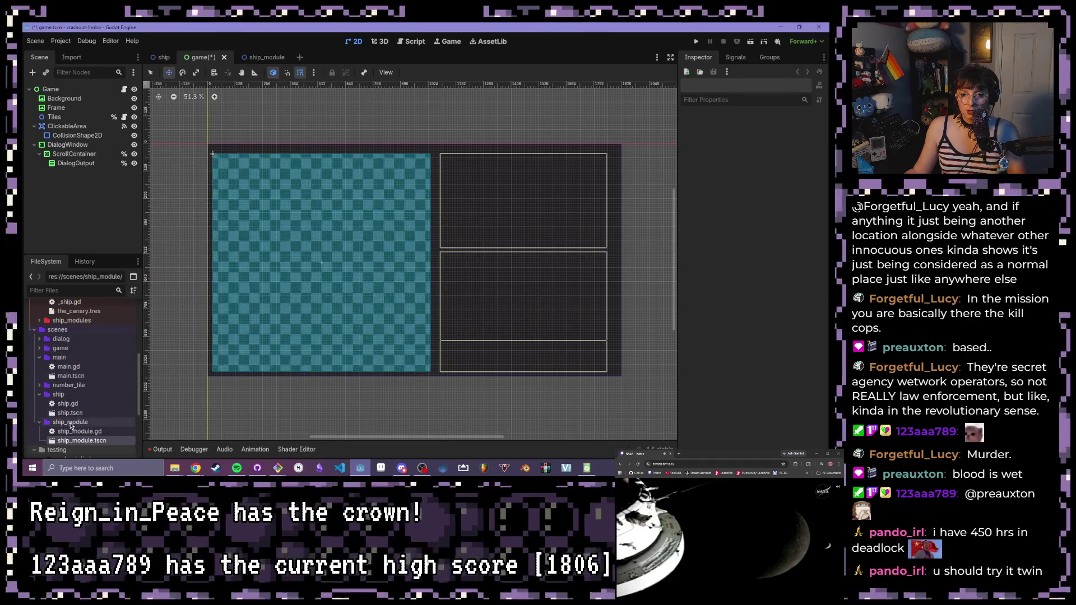
# - Instance ship.tscn under Game and nudge it into place inside the frame
pyautogui.moveTo(56, 417)
pyautogui.mouseDown()
pyautogui.moveTo(73, 314)
pyautogui.moveTo(56, 91)
pyautogui.mouseUp()
pyautogui.scroll(10, 440, 225)
pyautogui.moveTo(440, 225)
pyautogui.mouseDown()
pyautogui.moveTo(435, 191)
pyautogui.moveTo(446, 180)
pyautogui.moveTo(413, 174)
pyautogui.mouseUp()
pyautogui.scroll(-8, 444, 270)
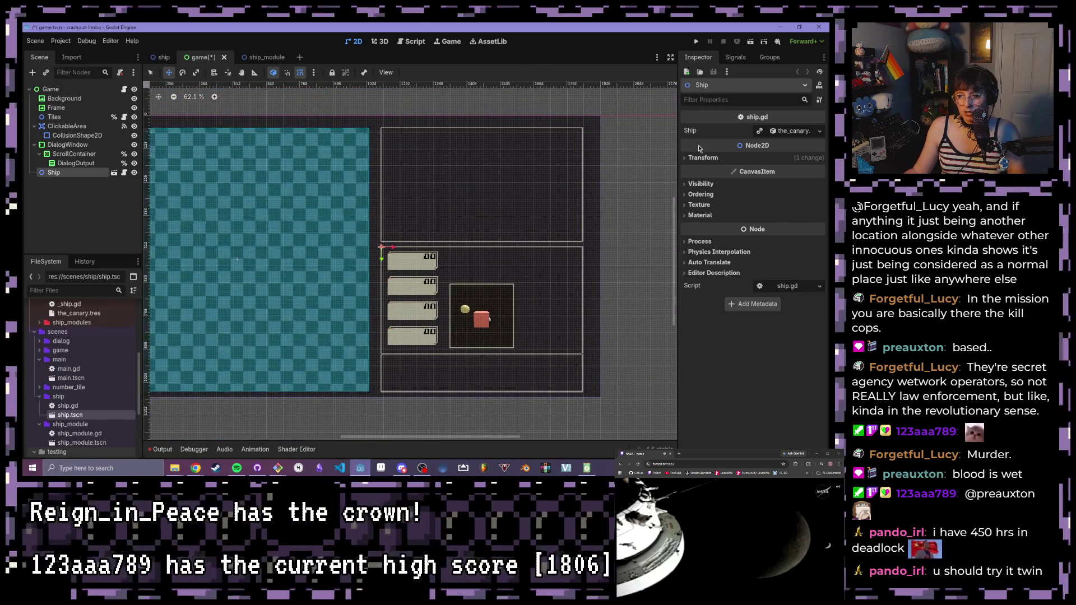
# - Run the project, read the Laser and Shield greetings in Output, and return to ship.gd
pyautogui.click(697, 42)
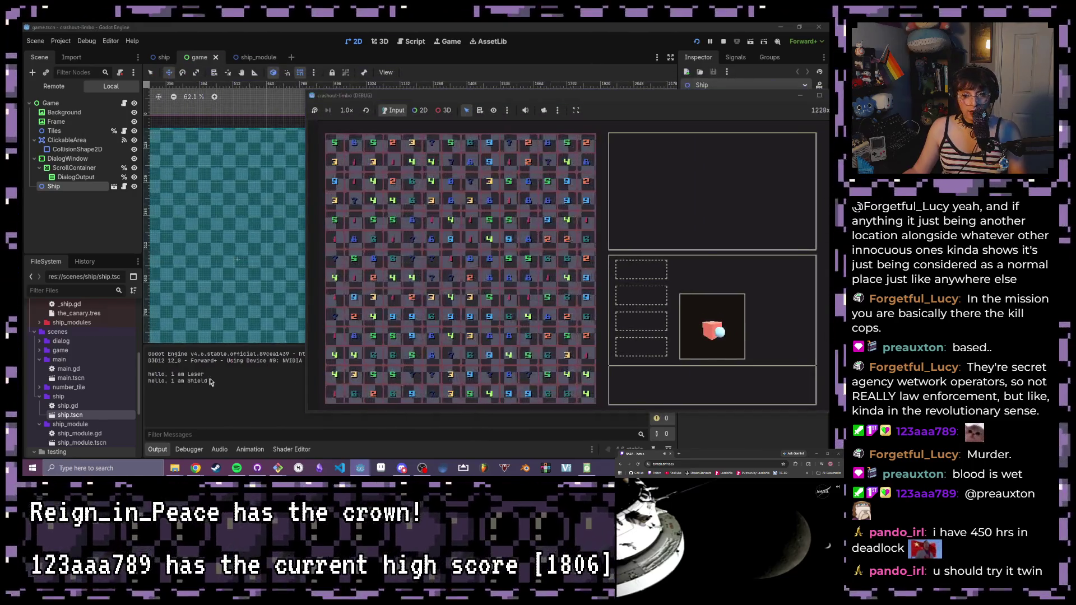
pyautogui.tripleClick(160, 373)
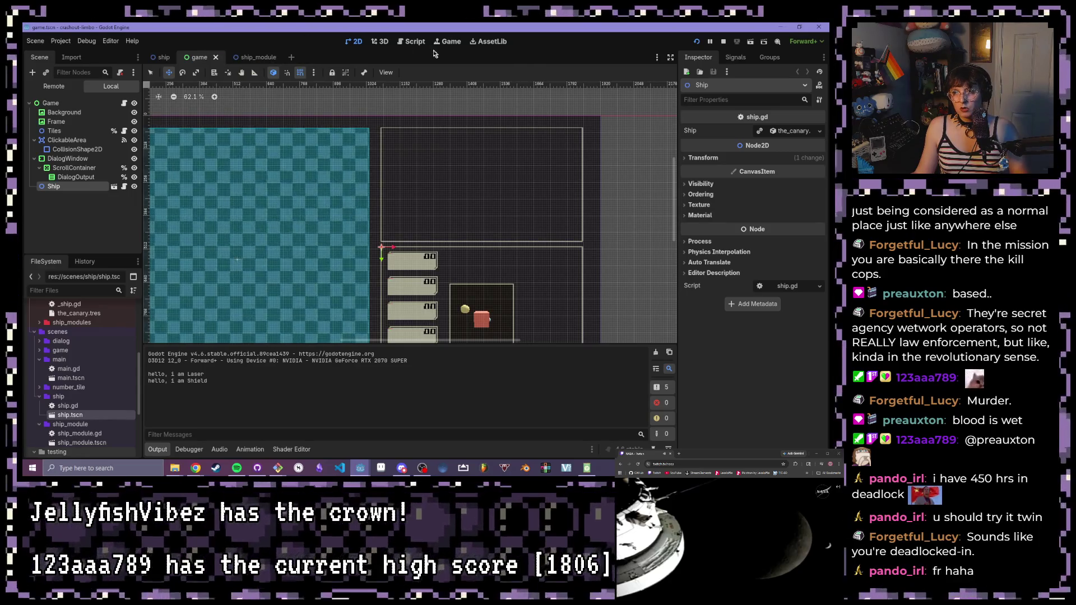
pyautogui.click(412, 41)
pyautogui.click(414, 179)
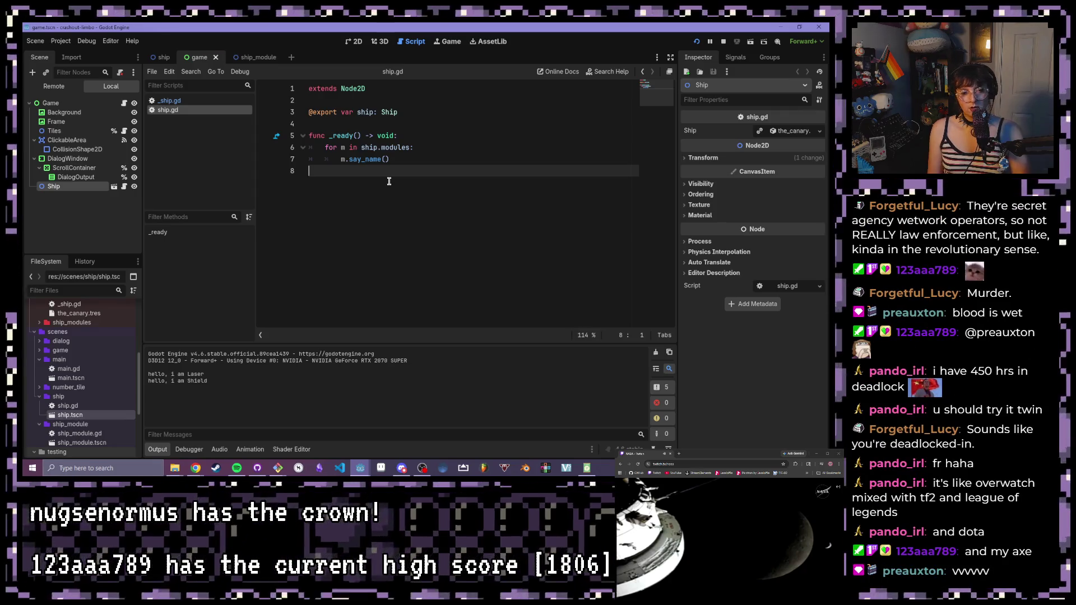
pyautogui.moveTo(404, 159); pyautogui.dragTo(330, 160)
pyautogui.click(420, 113)
pyautogui.press('Return')
pyautogui.press('Return')
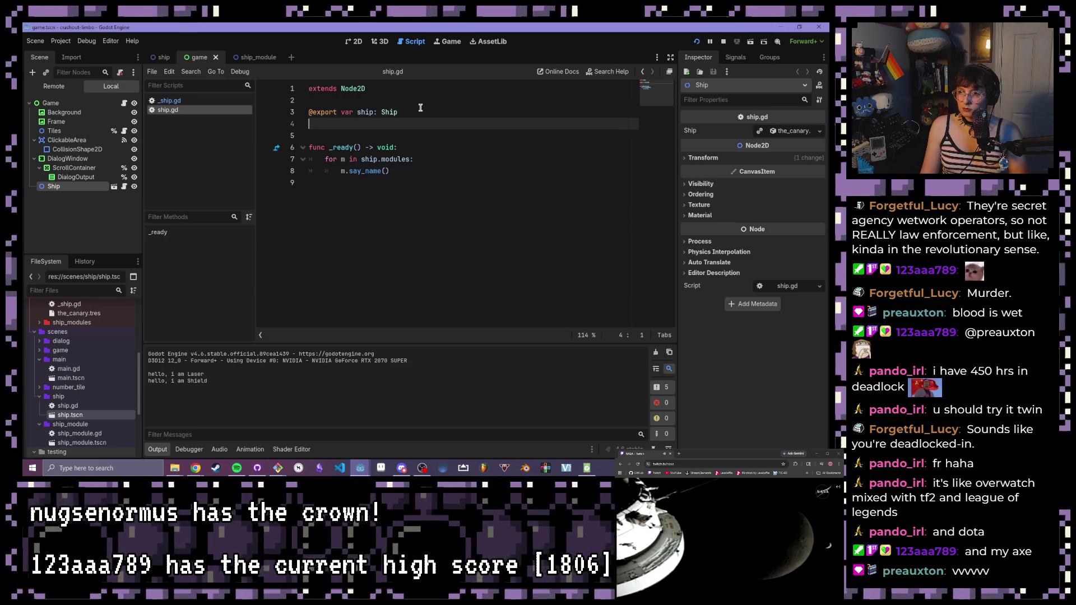
pyautogui.write('@onready var s')
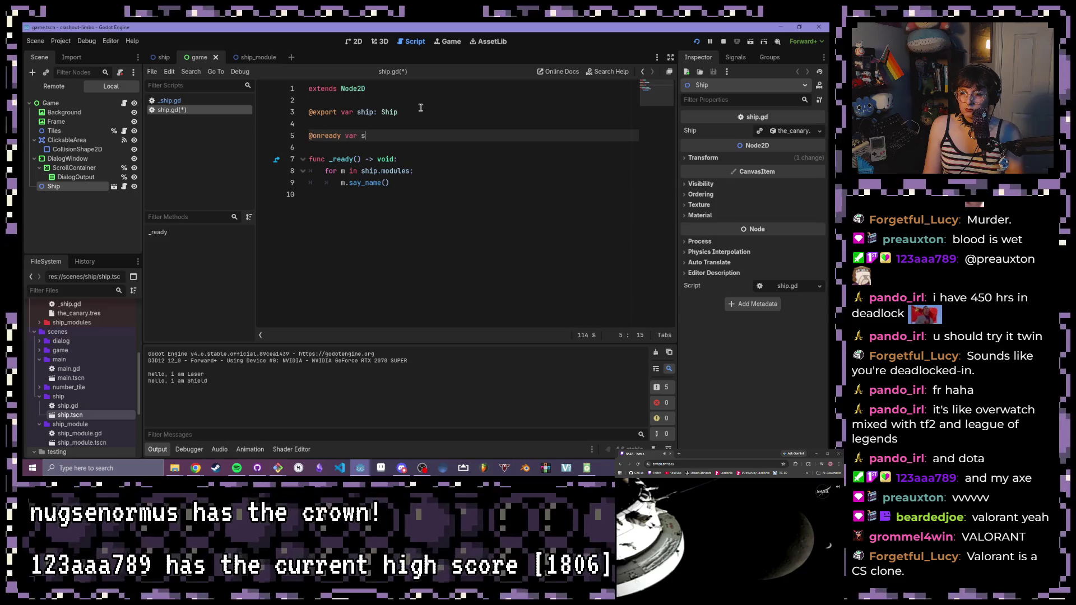
pyautogui.press('BackSpace')
pyautogui.write('module_')
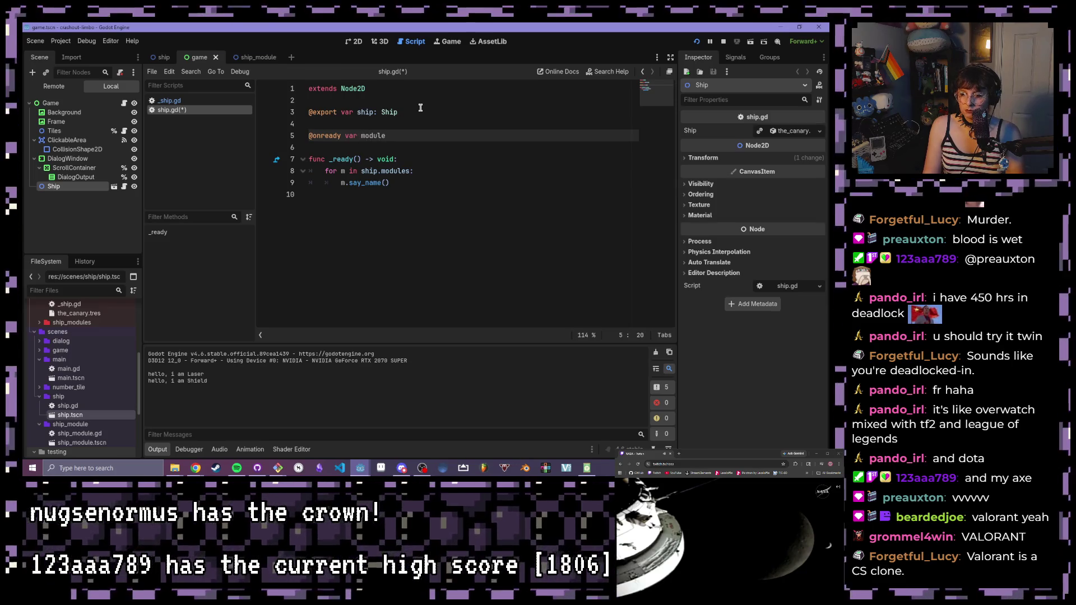
pyautogui.write('ui = ')
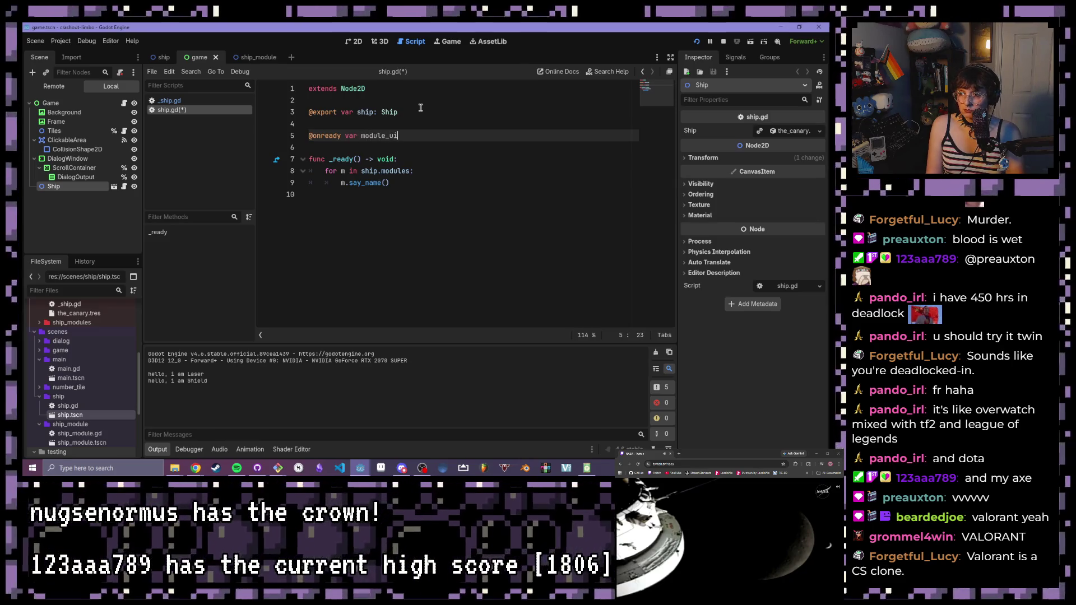
pyautogui.write('pre')
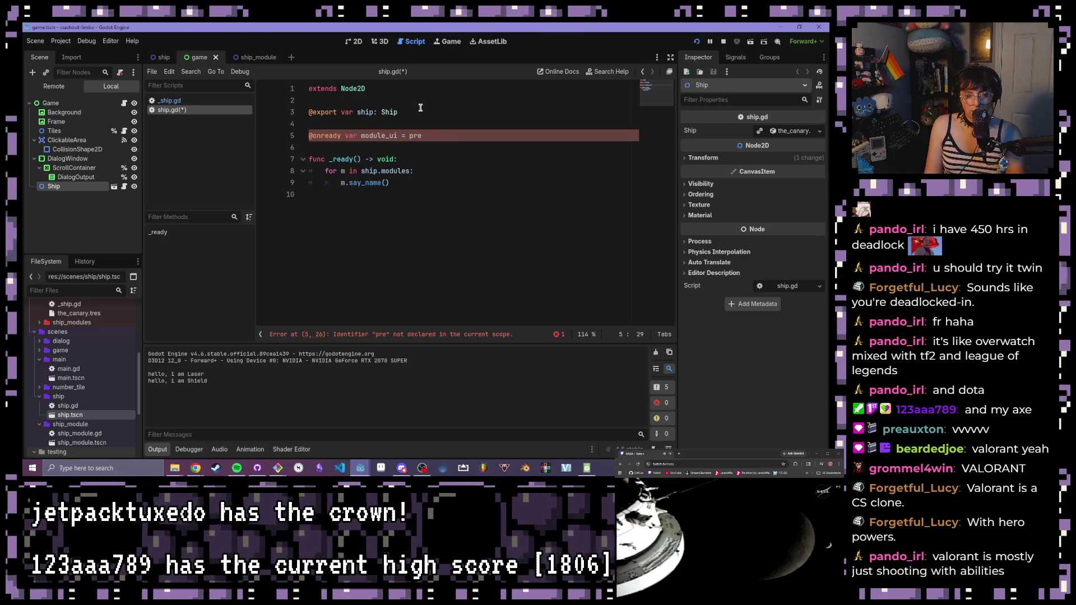
pyautogui.write('load("')
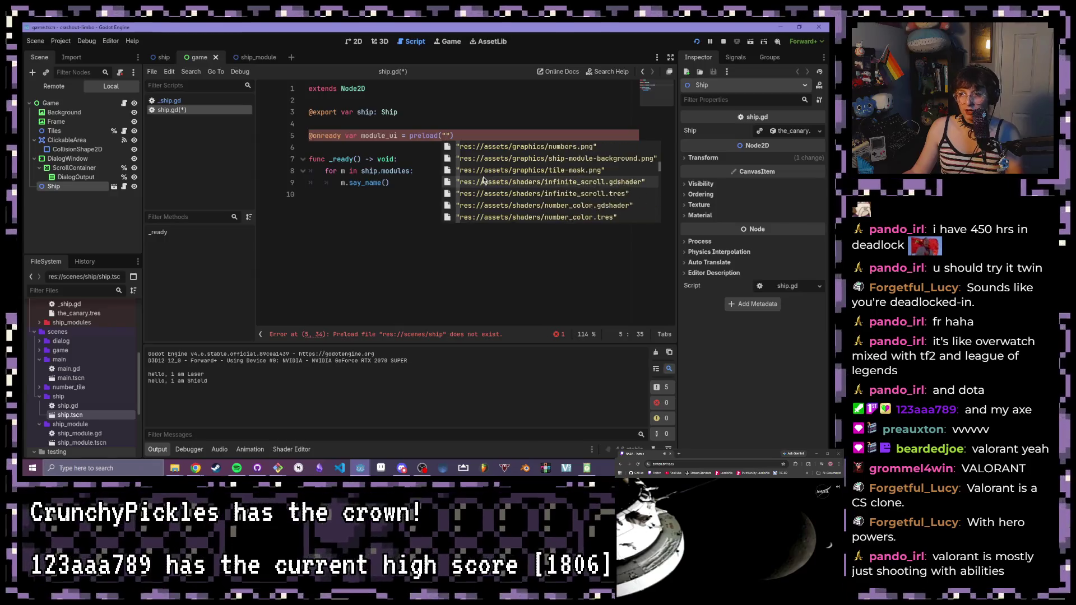
pyautogui.scroll(-5, 483, 177)
pyautogui.scroll(-4, 482, 185)
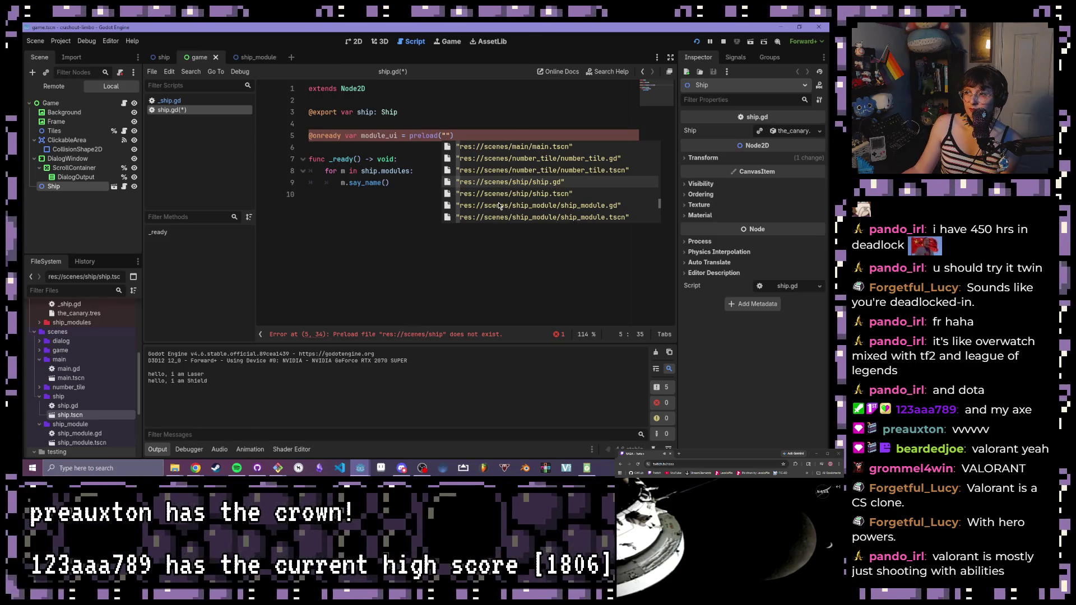
pyautogui.scroll(-1, 500, 207)
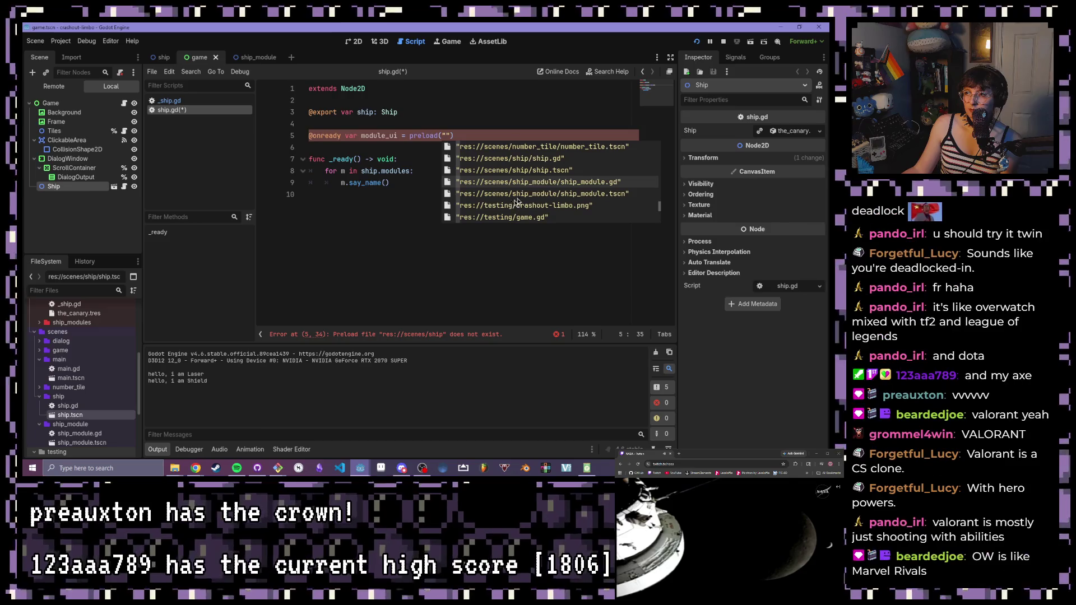
pyautogui.click(538, 205)
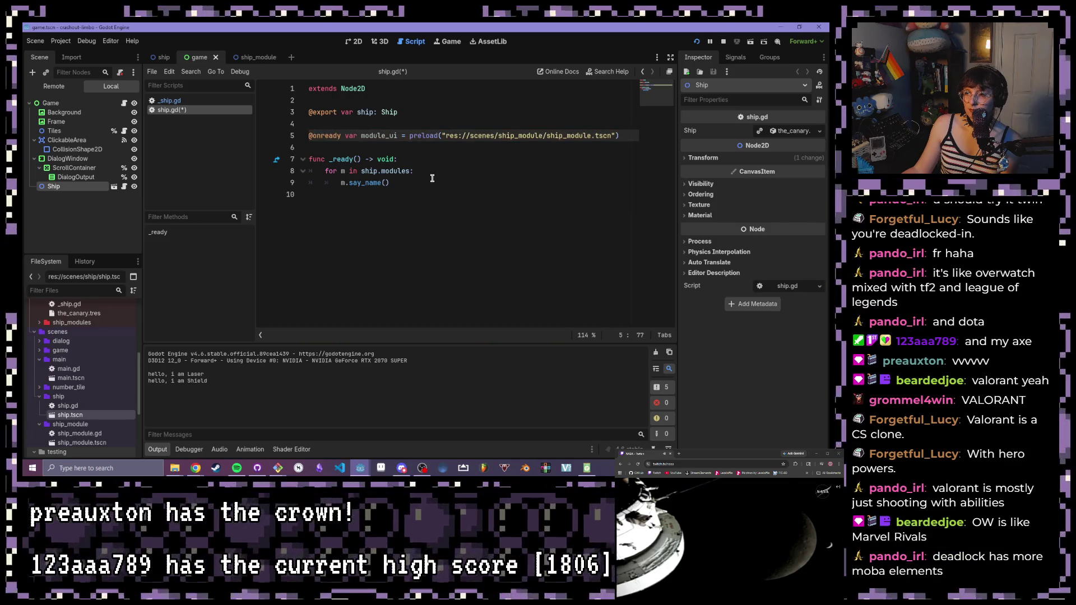
pyautogui.click(432, 178)
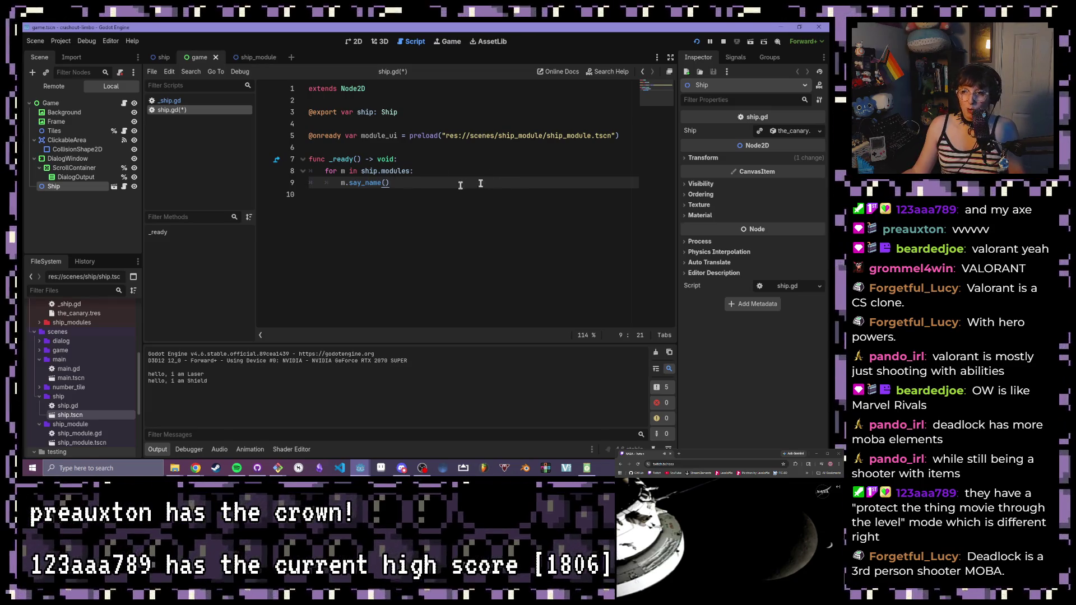
pyautogui.moveTo(412, 184); pyautogui.dragTo(335, 181)
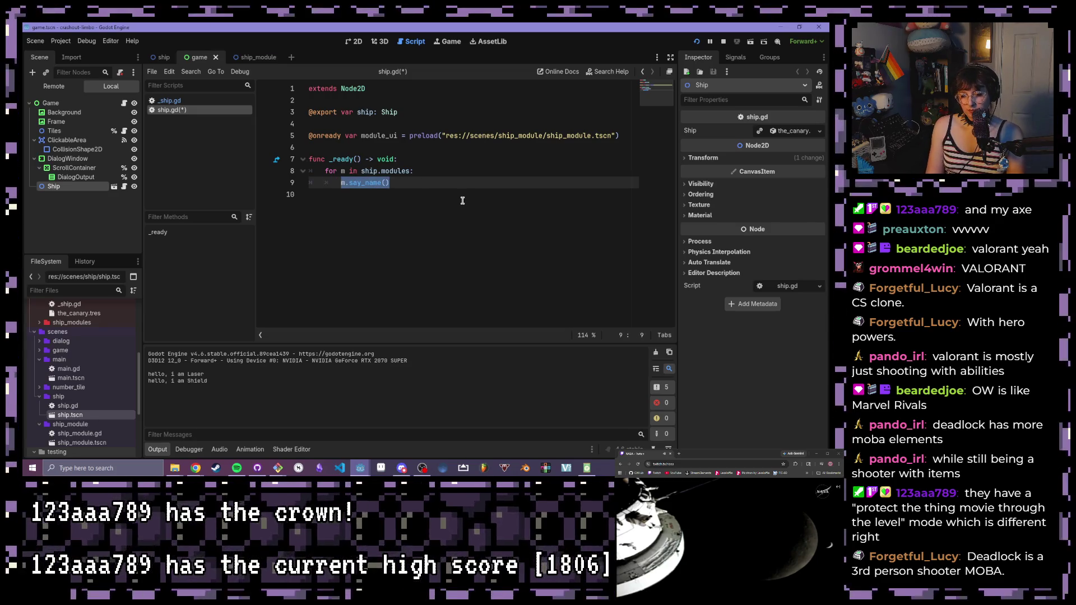
# - Inside the loop, declare a variable holding module_ui.instantiate()
pyautogui.write('var ')
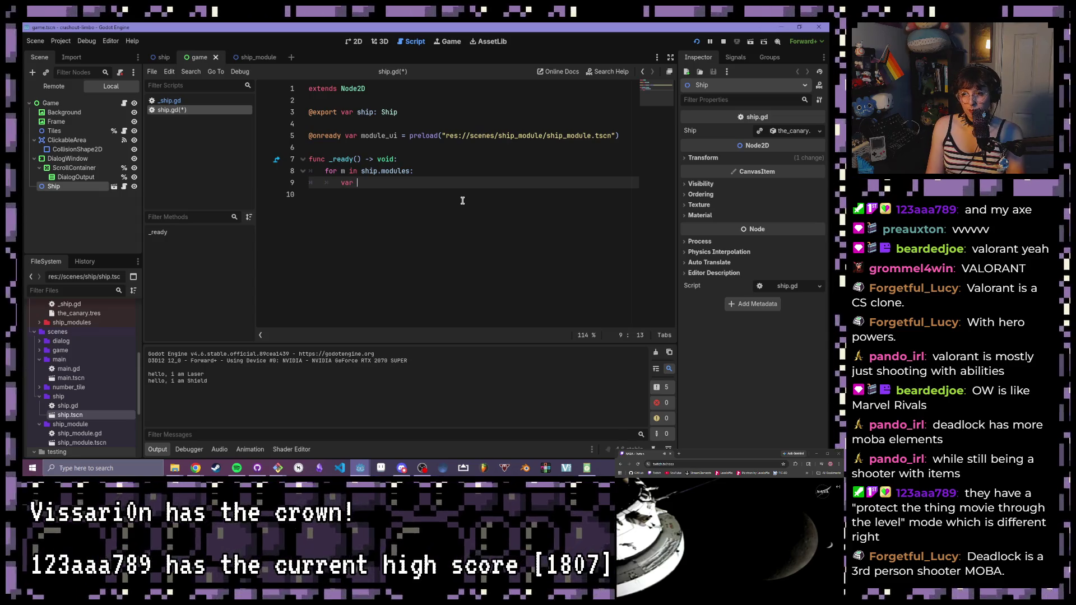
pyautogui.write('mo')
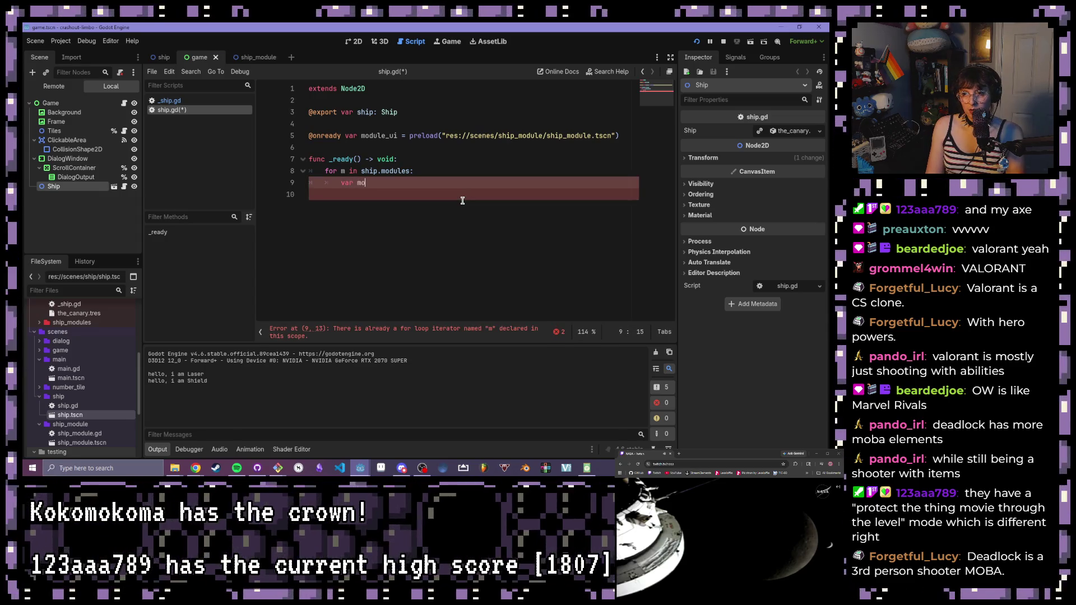
pyautogui.write('dule ')
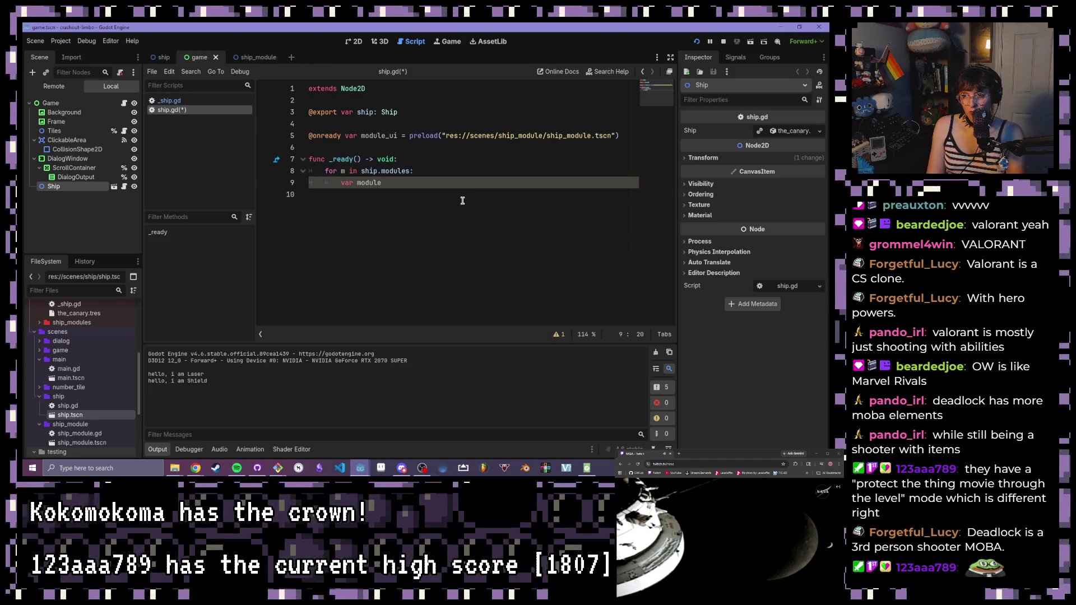
pyautogui.write('= ')
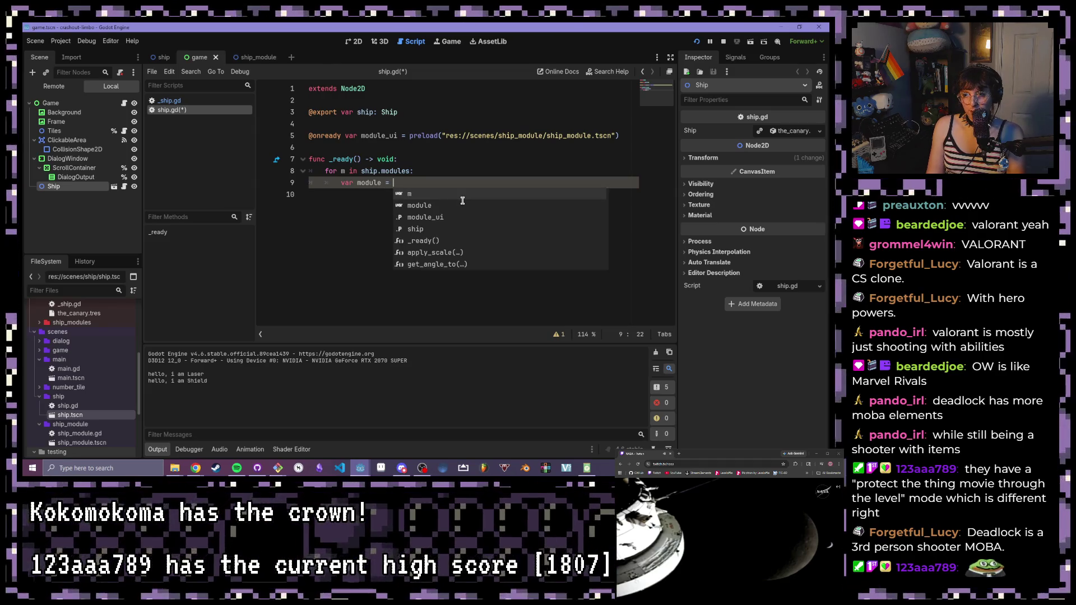
pyautogui.write('module')
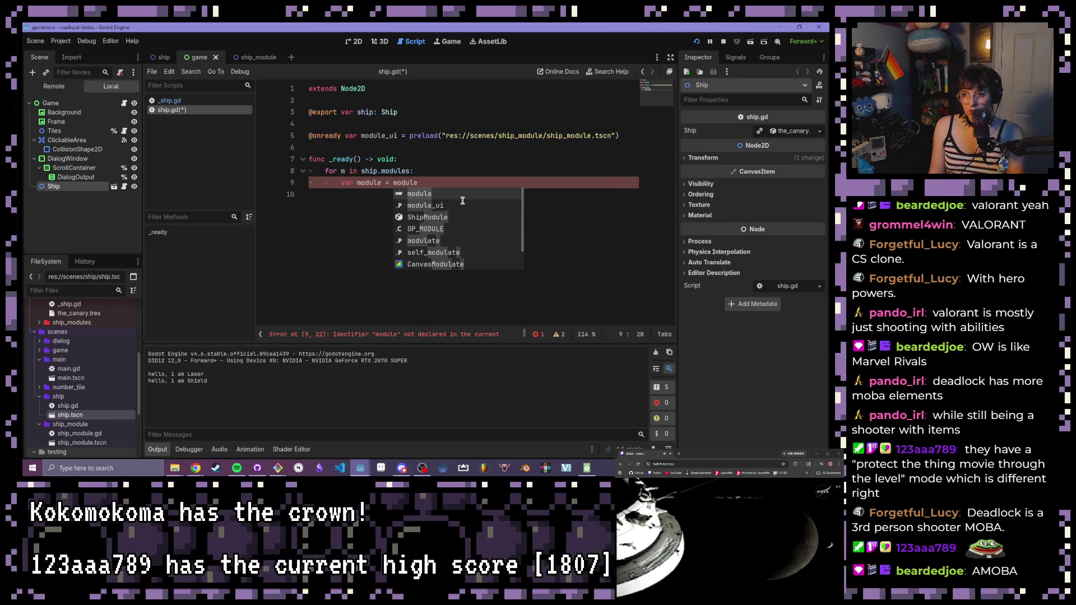
pyautogui.press('Down')
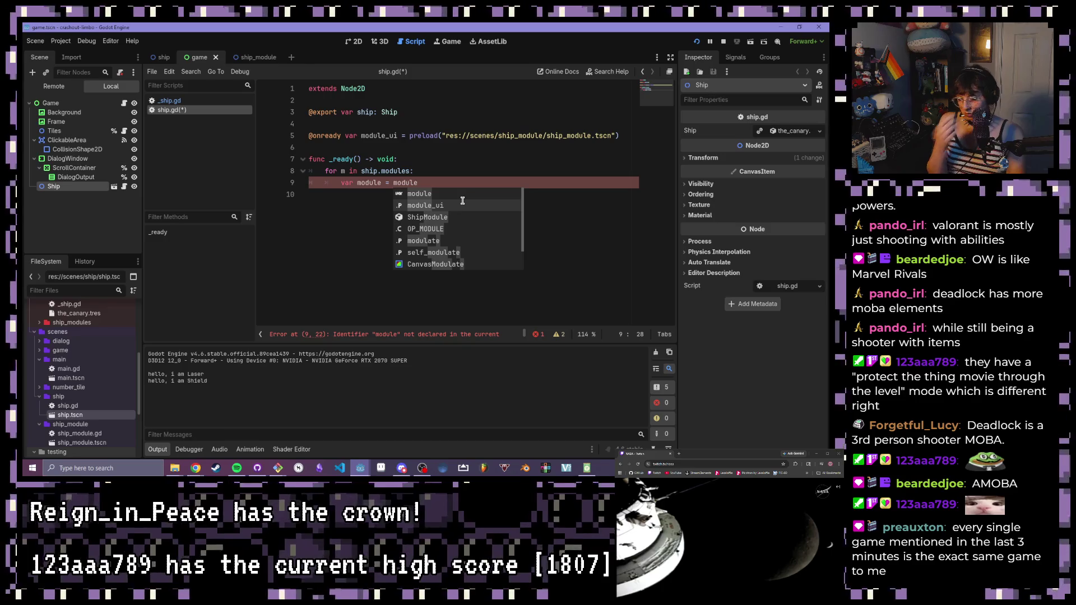
pyautogui.press('BackSpace')
pyautogui.press('BackSpace')
pyautogui.press('BackSpace')
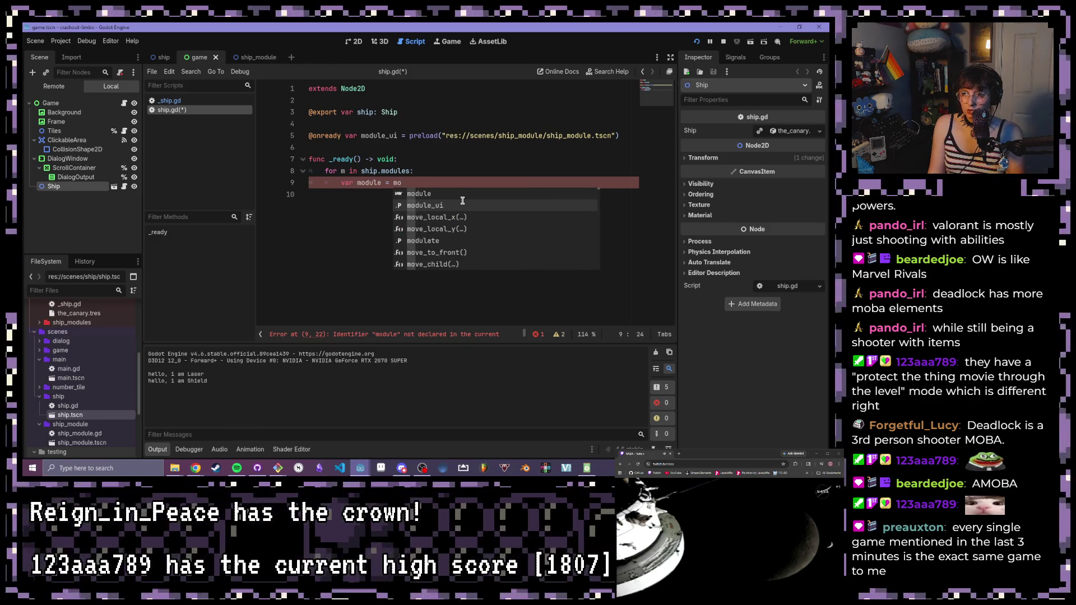
pyautogui.write('dule_')
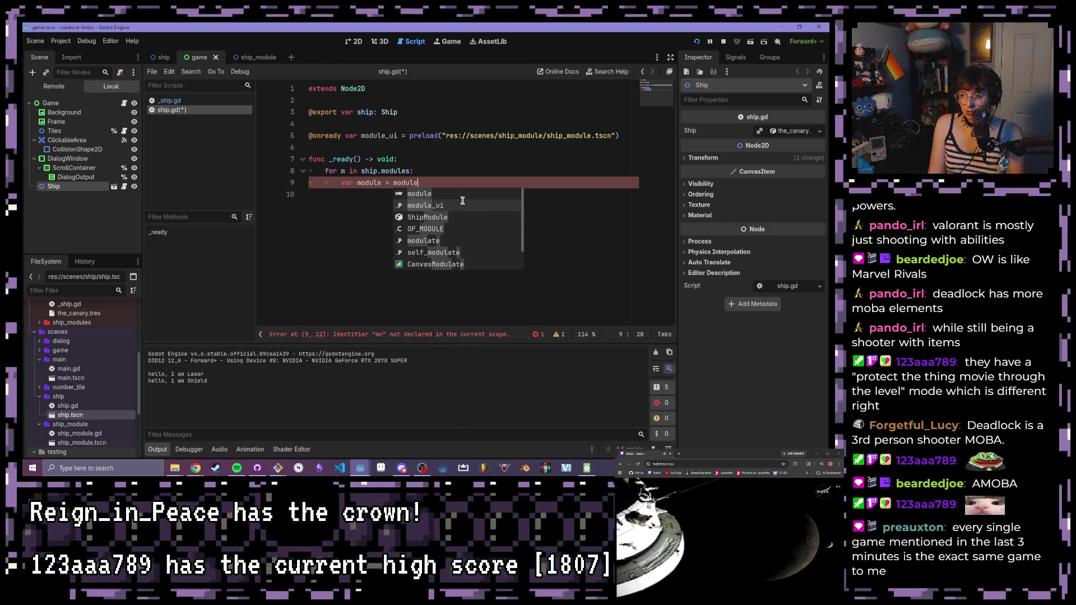
pyautogui.write('ui.instan')
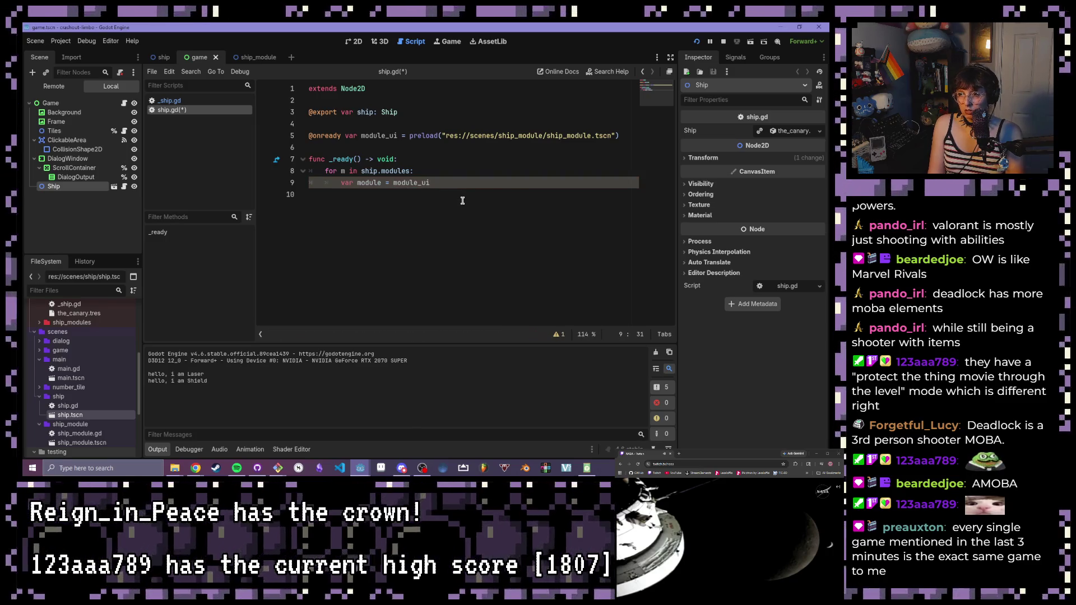
pyautogui.press('Return')
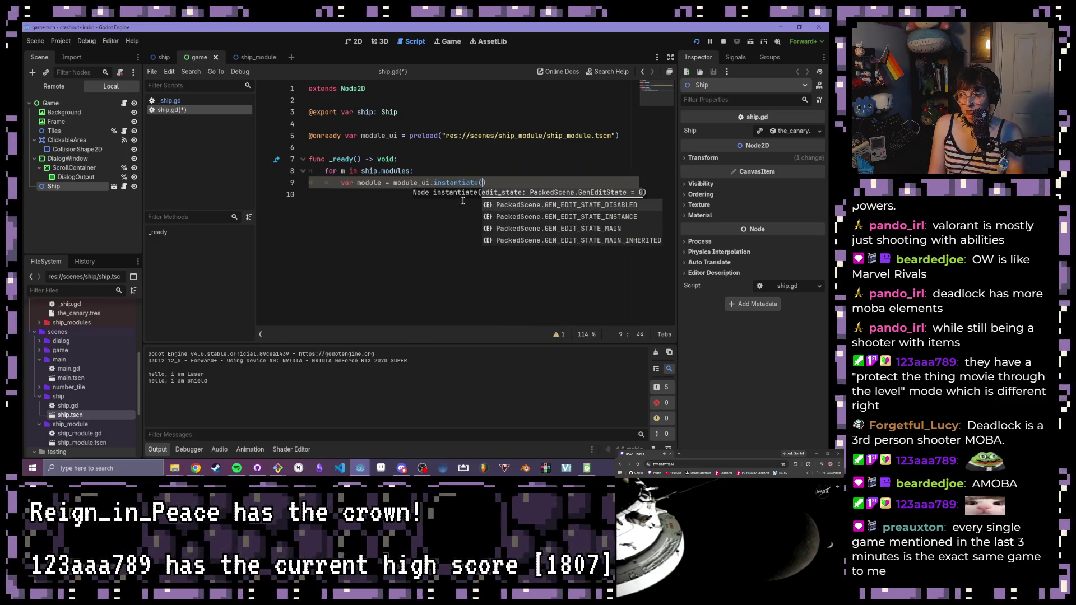
pyautogui.press('End')
pyautogui.press('Return')
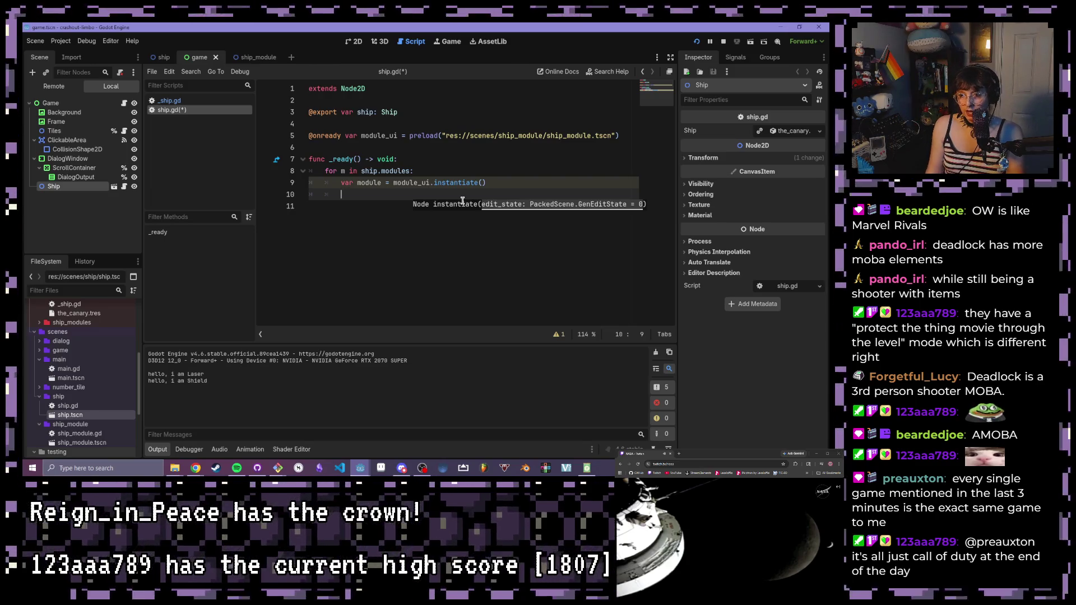
# - Rename the variable to mod and begin a mod.module line below it
pyautogui.click(385, 184)
pyautogui.press('BackSpace')
pyautogui.press('BackSpace')
pyautogui.press('BackSpace')
pyautogui.click(356, 201)
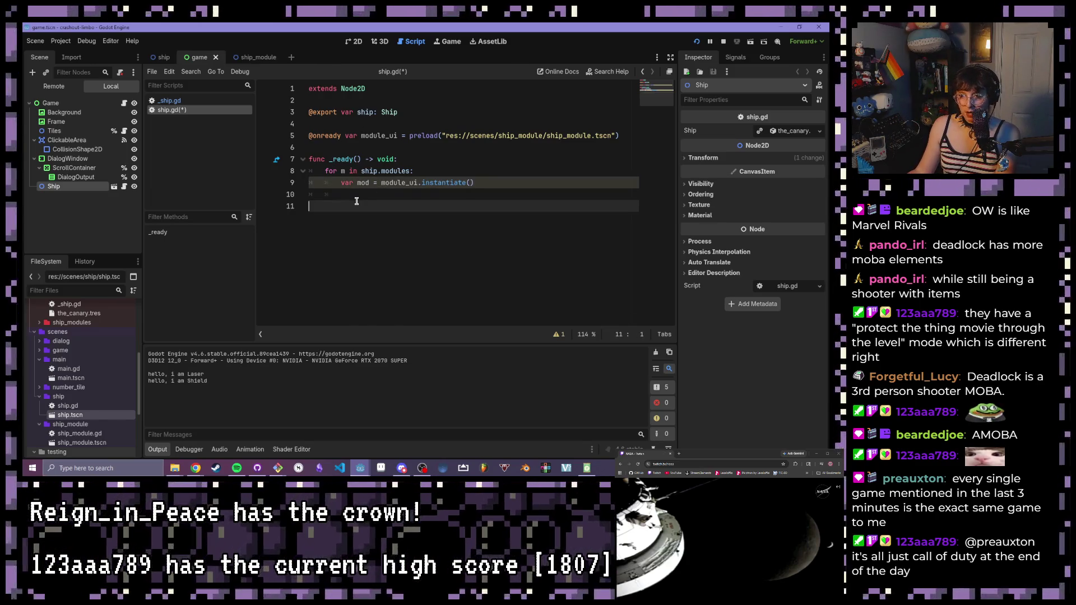
pyautogui.click(367, 191)
pyautogui.write('mod')
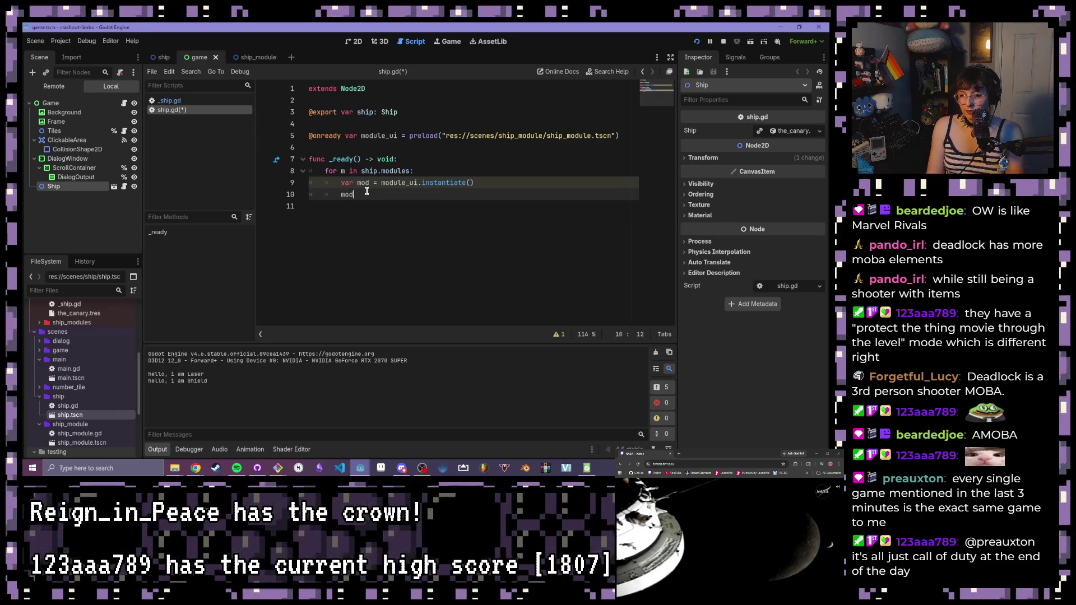
pyautogui.write('.mo')
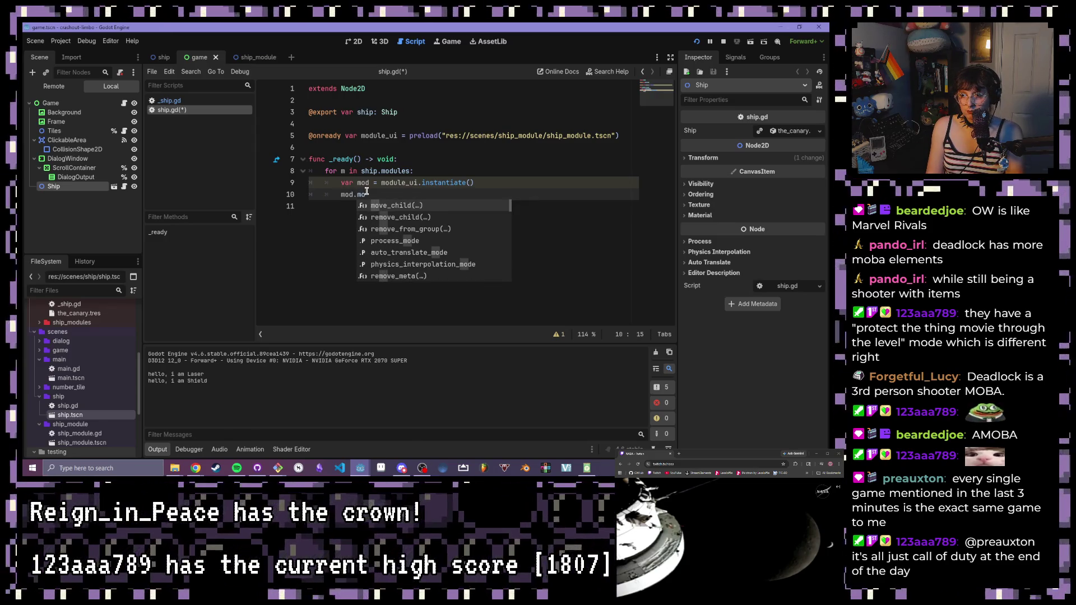
pyautogui.write('du')
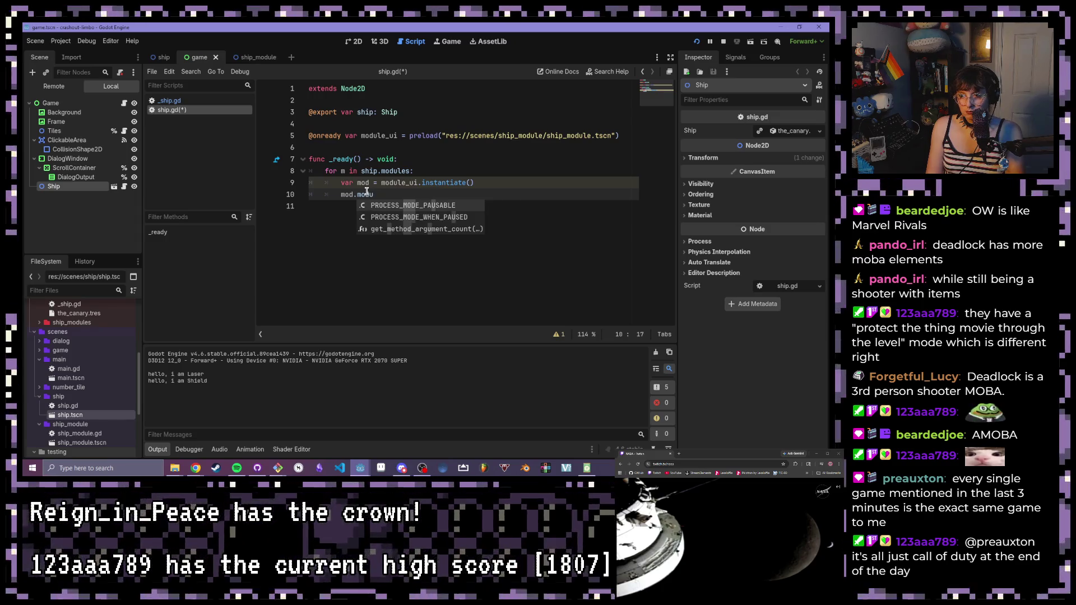
pyautogui.write('l')
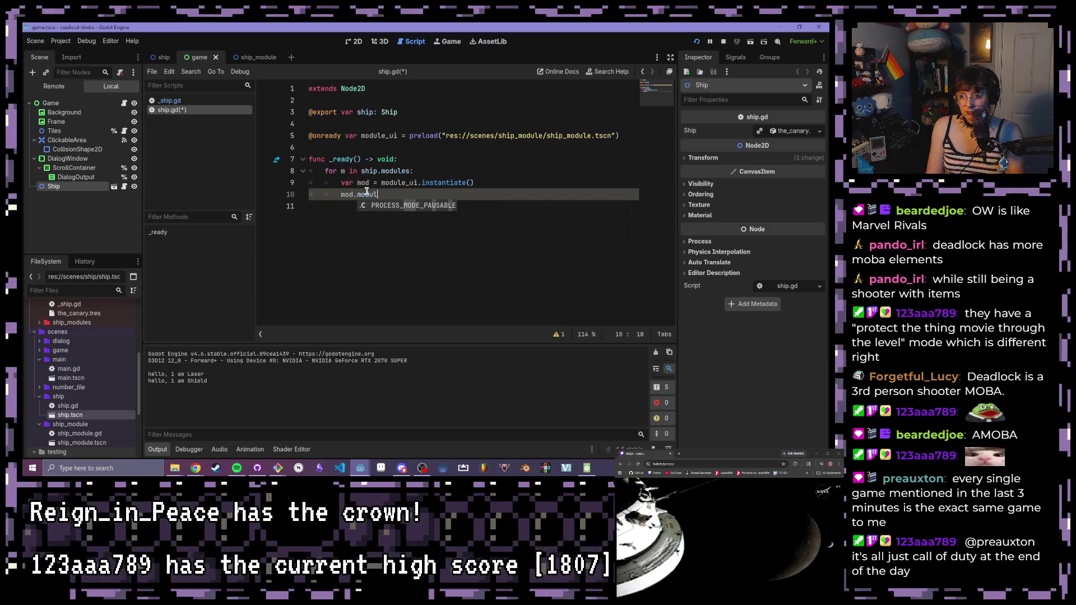
pyautogui.write('e')
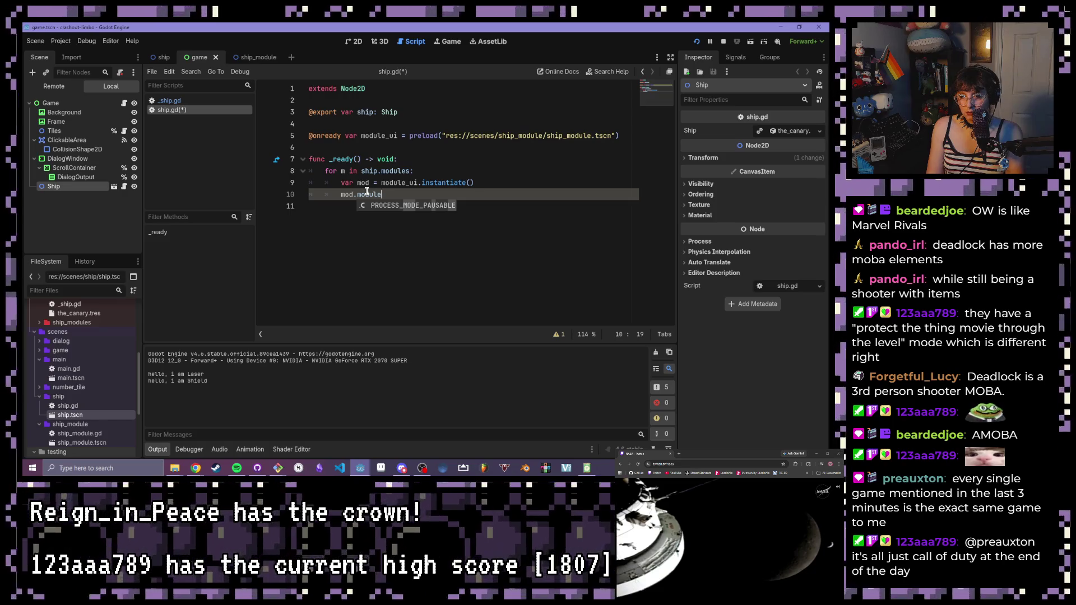
# - Check the ShipModule root's Module and Index properties in the ship_module scene, then return to ship
pyautogui.click(257, 57)
pyautogui.click(100, 104)
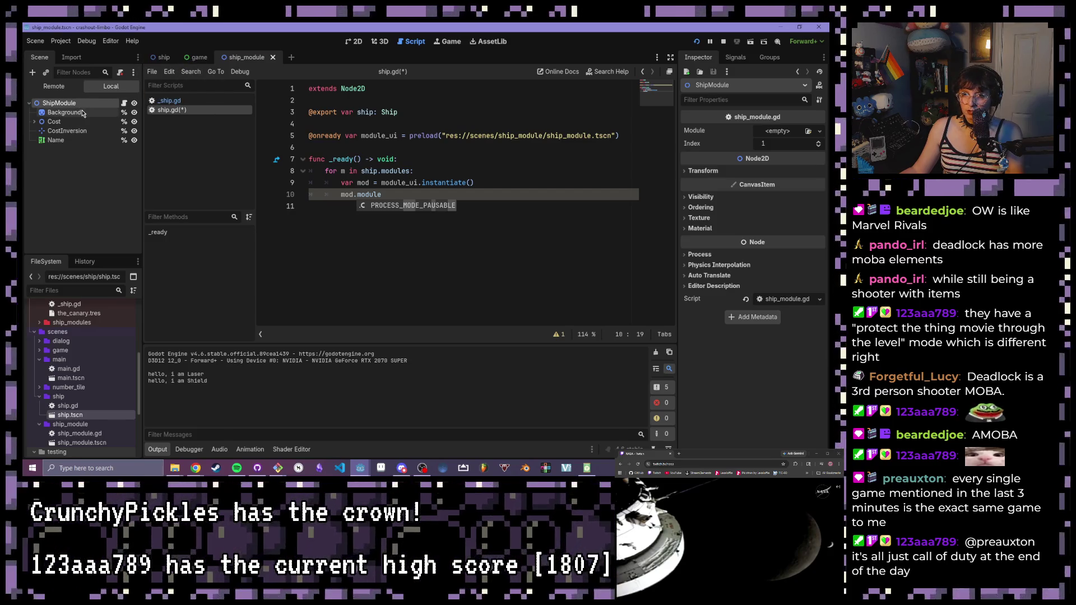
pyautogui.click(196, 57)
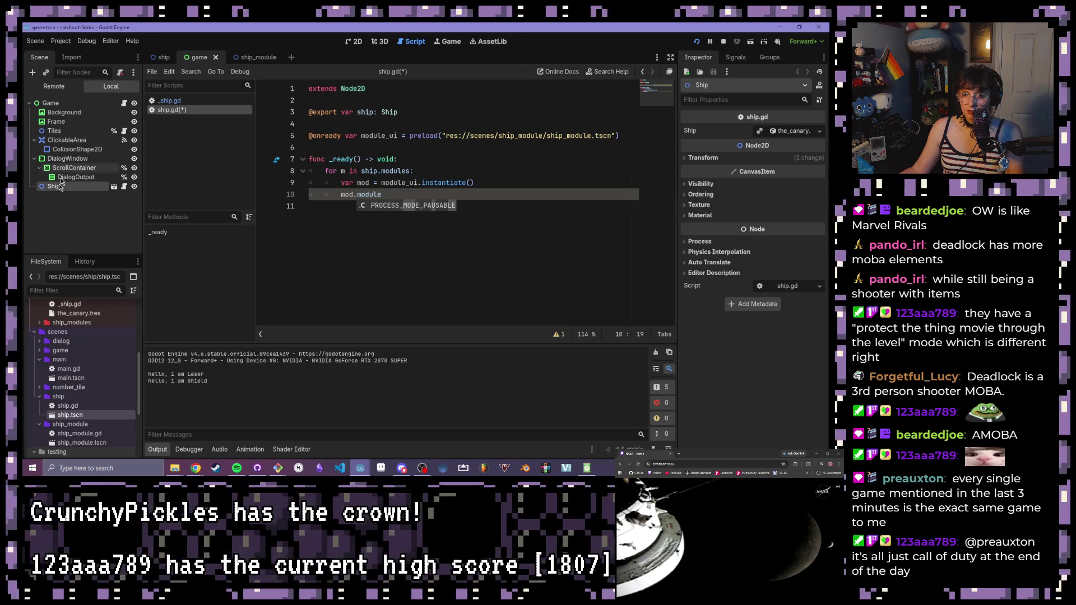
pyautogui.click(162, 56)
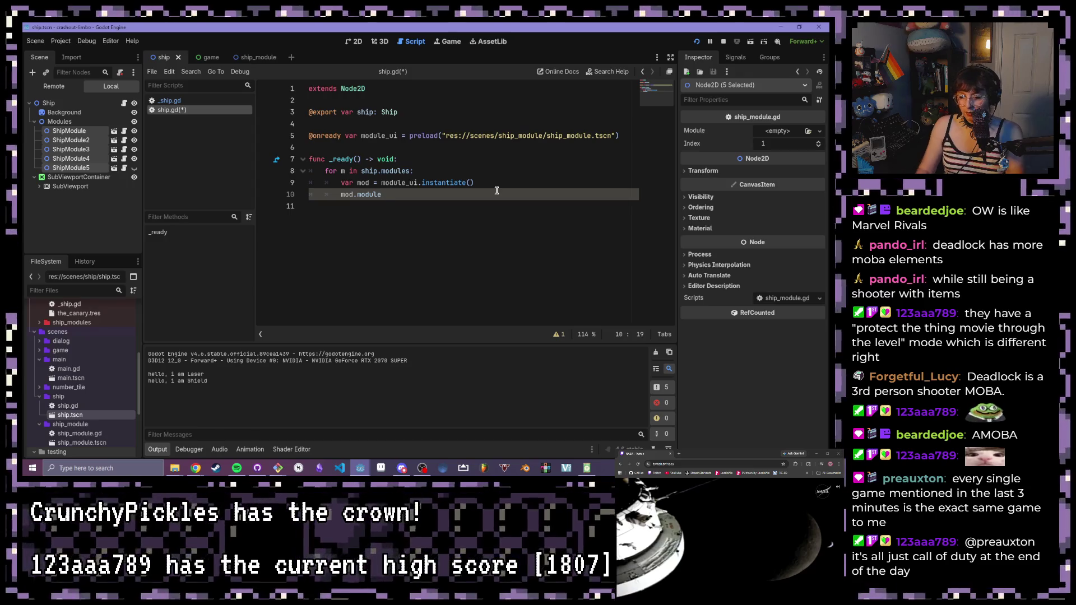
# - Complete the line as mod.module = m
pyautogui.write('= m')
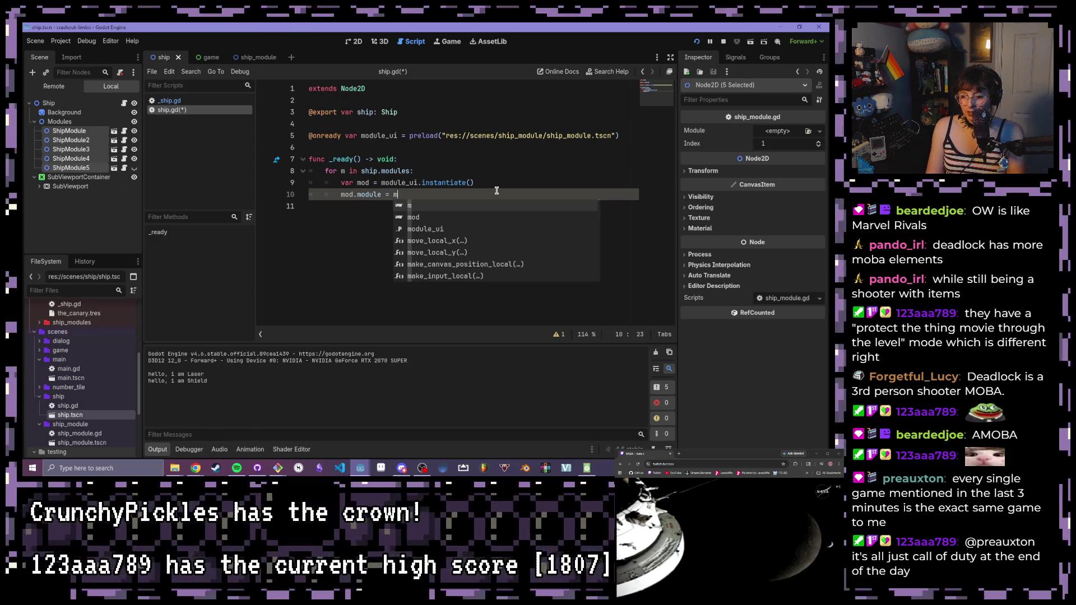
pyautogui.write(';')
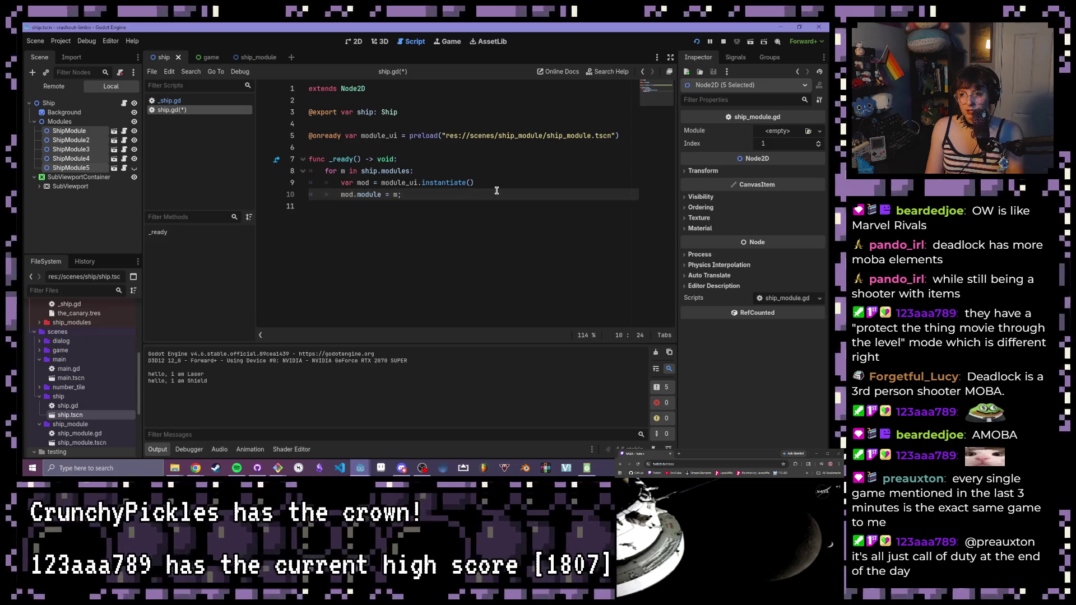
pyautogui.press('Return')
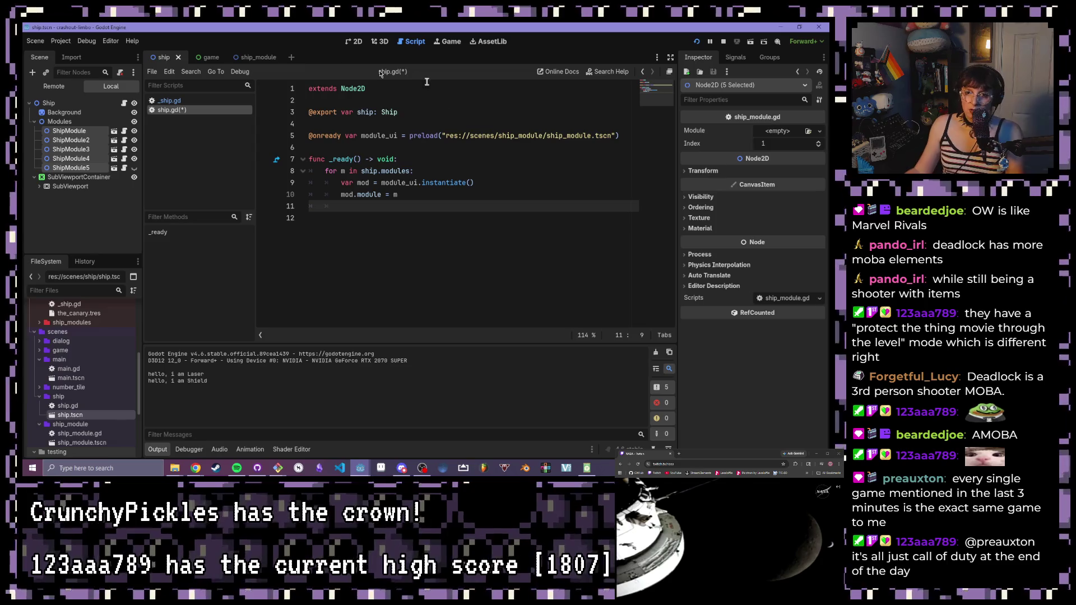
pyautogui.rightClick(66, 122)
pyautogui.click(132, 305)
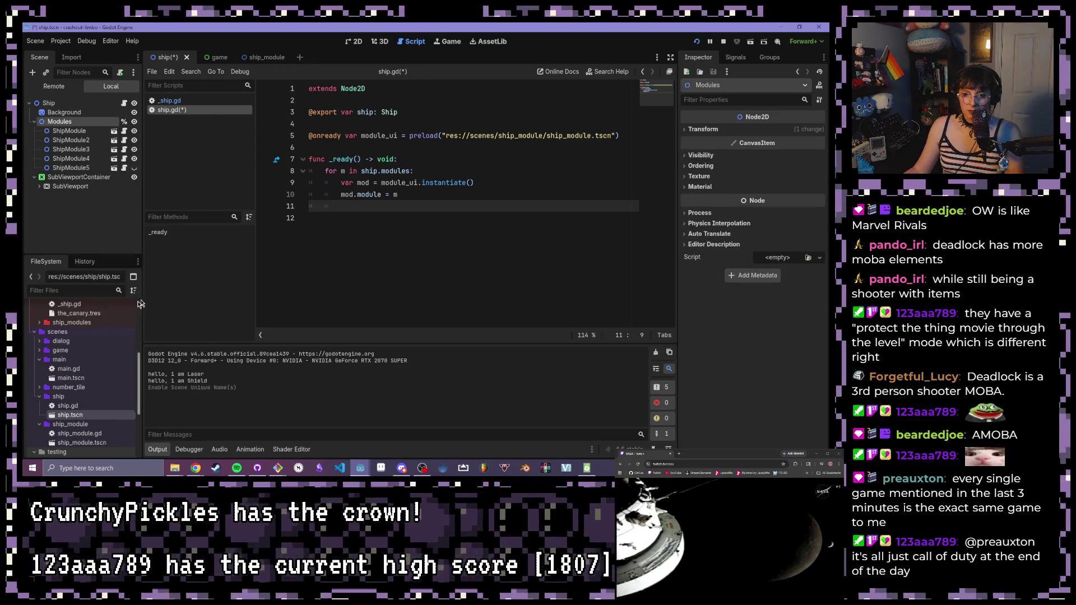
pyautogui.click(544, 113)
pyautogui.click(537, 124)
pyautogui.press('Return')
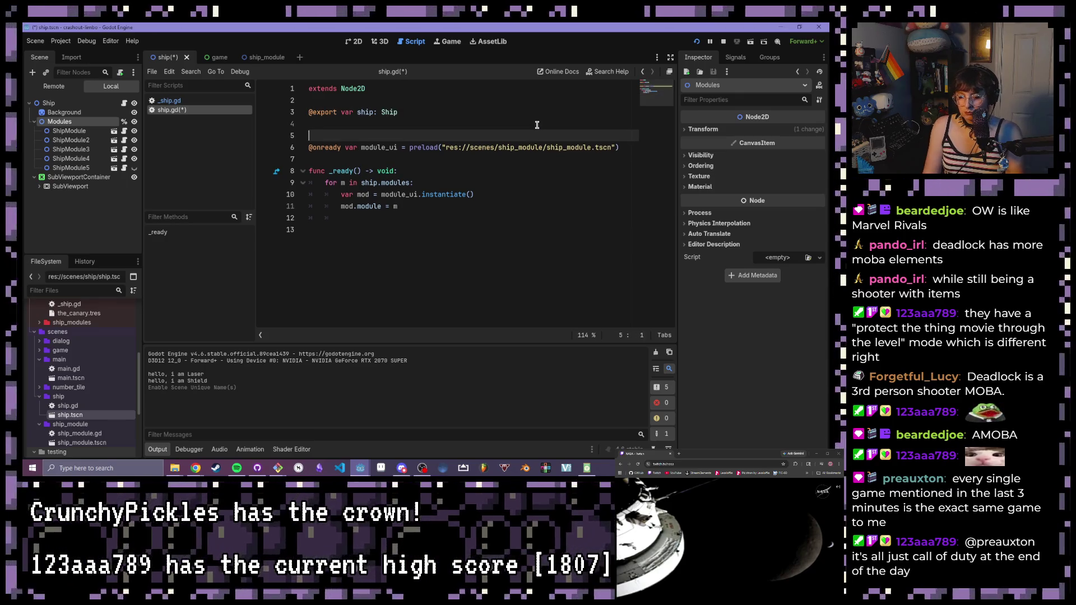
pyautogui.write('@onready var ')
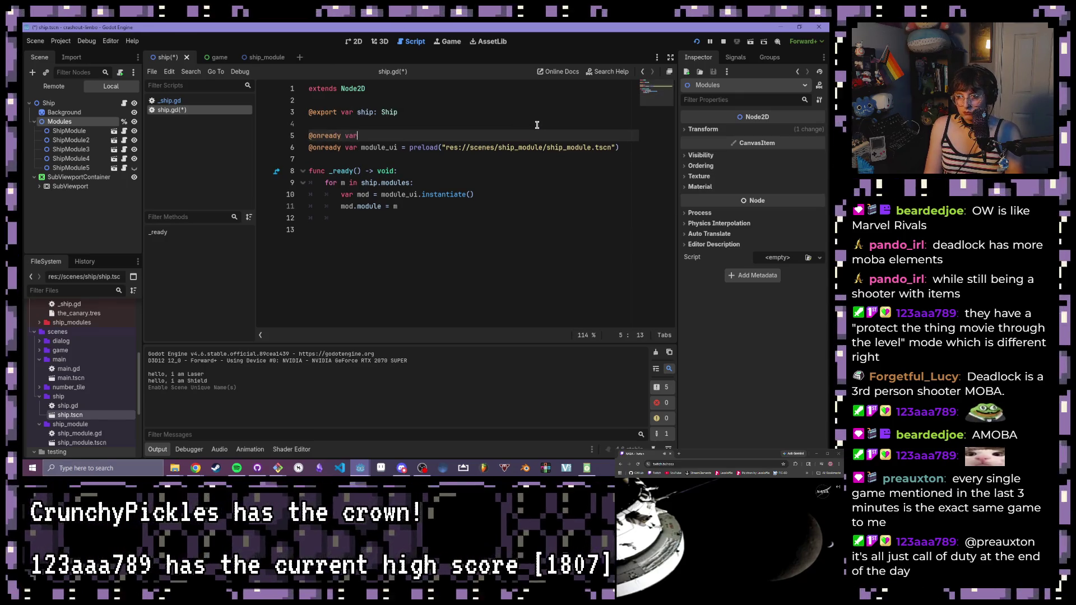
pyautogui.write('module_con')
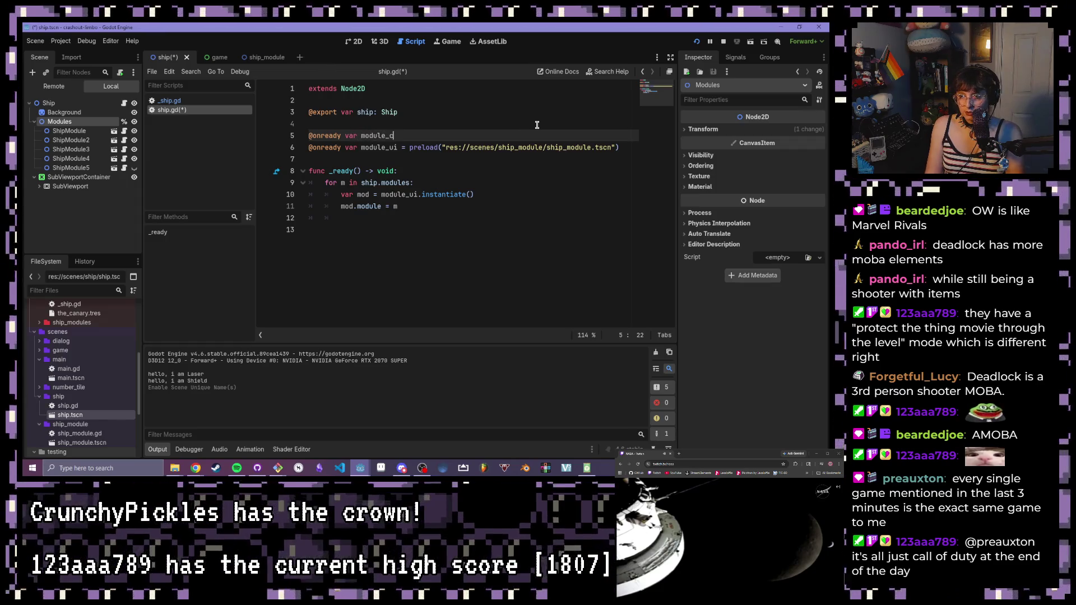
pyautogui.write('tainer ')
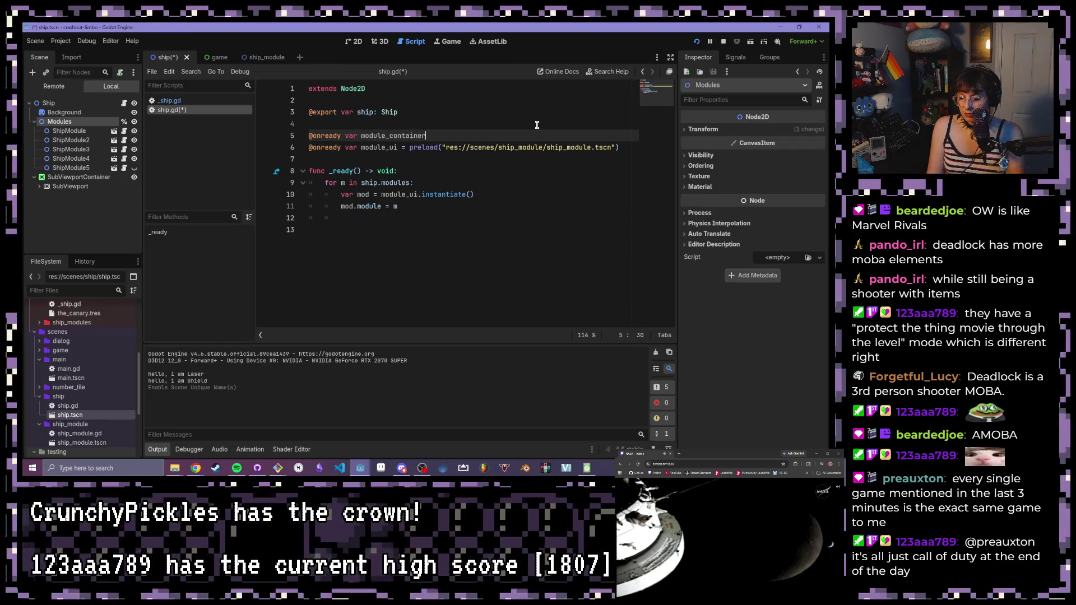
pyautogui.write('=')
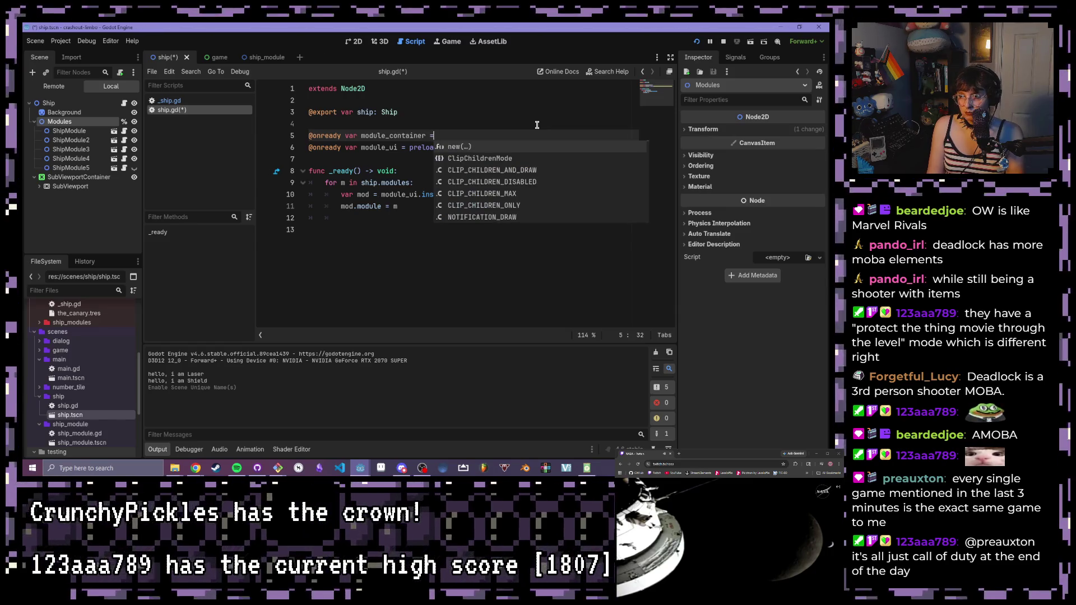
pyautogui.press('BackSpace')
pyautogui.write(':')
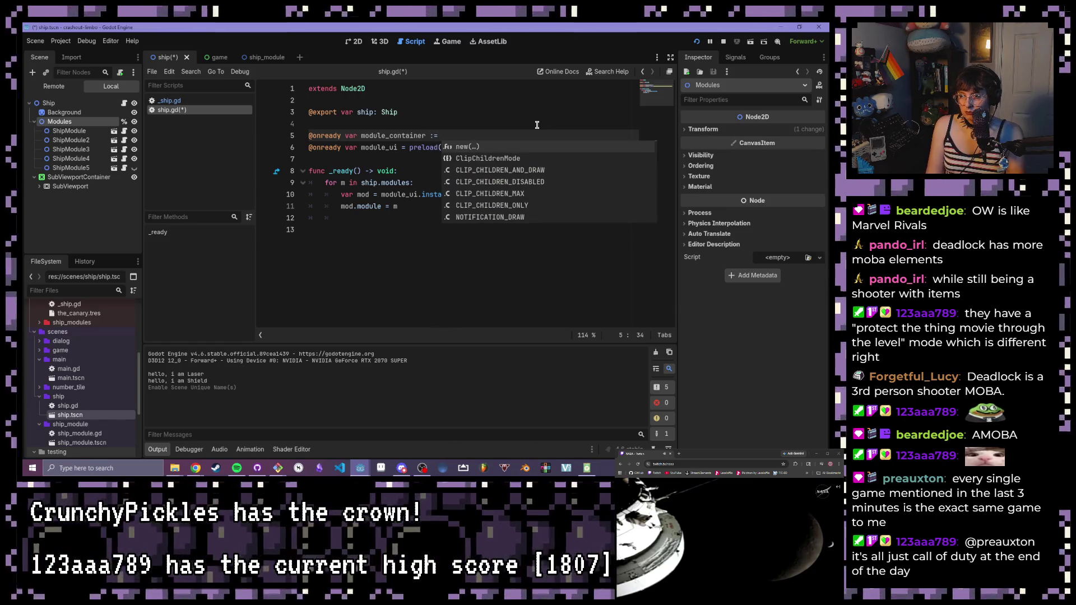
pyautogui.write('%Mo')
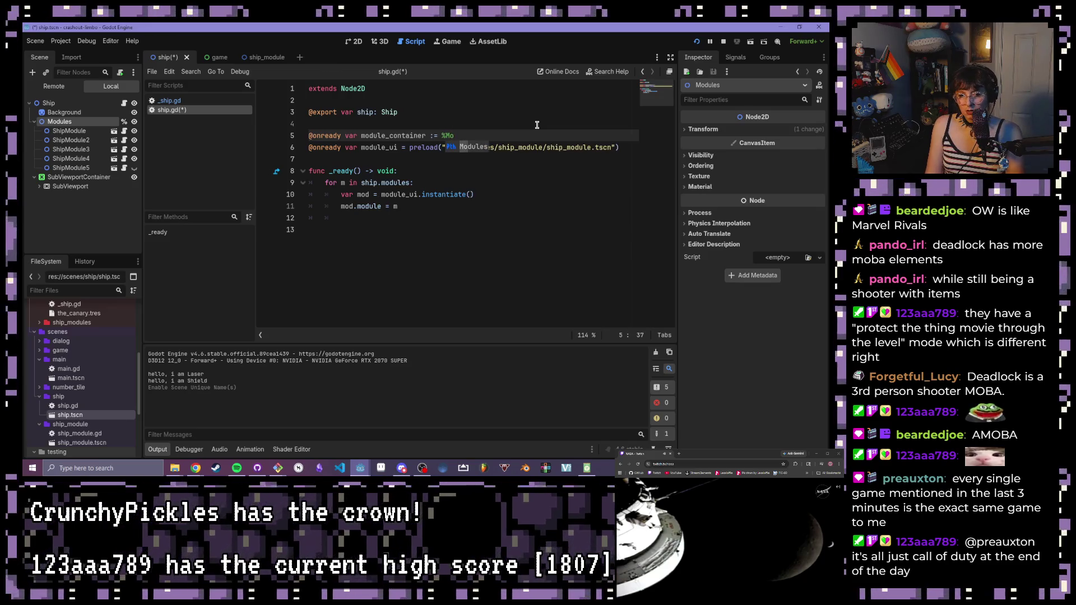
pyautogui.write('dule')
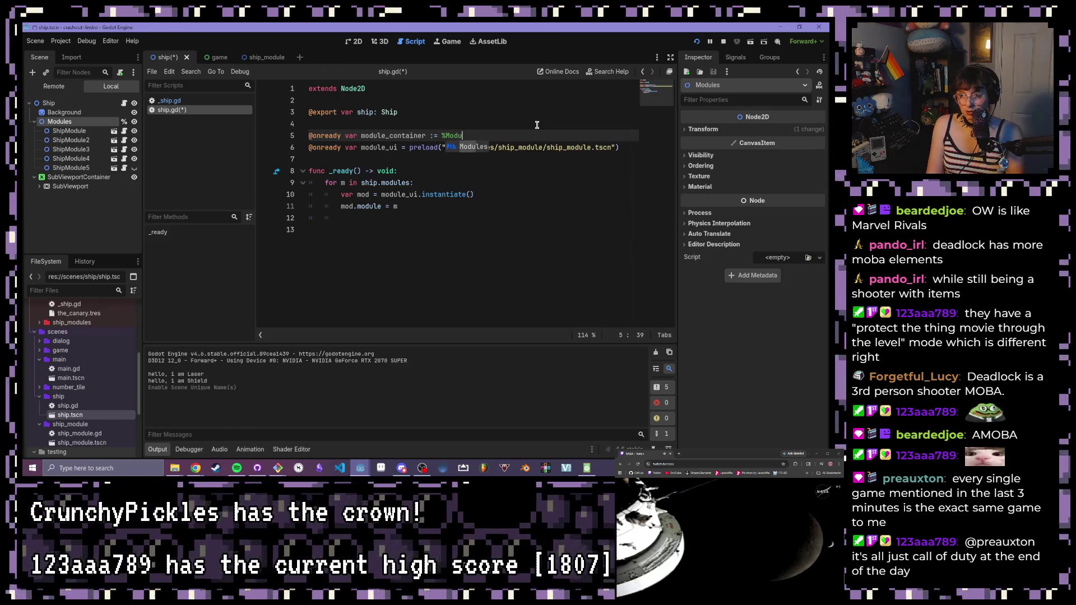
pyautogui.write('s')
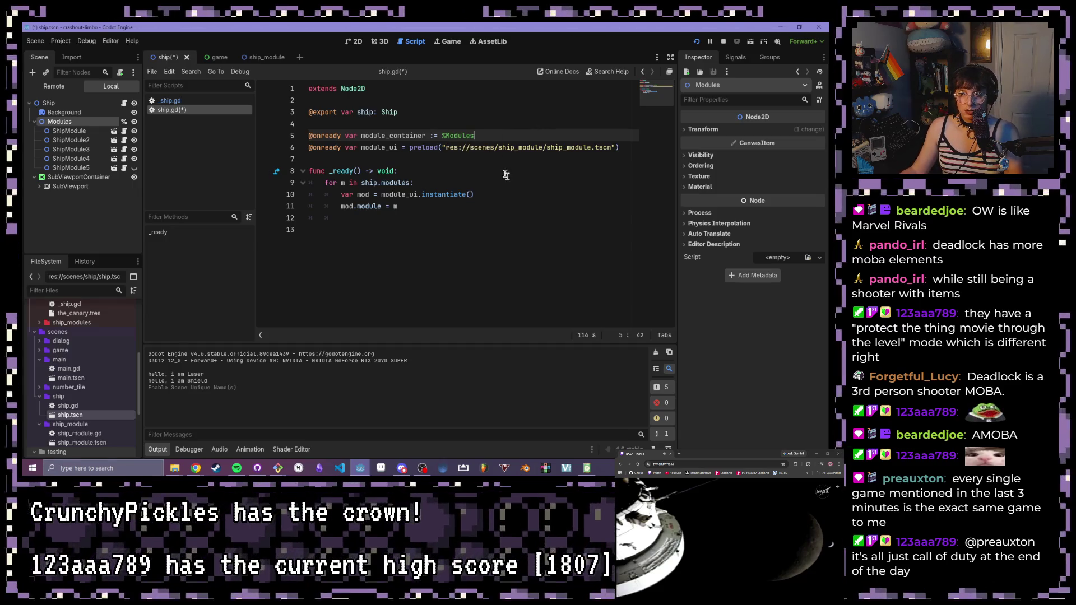
pyautogui.click(508, 172)
pyautogui.hotkey('ctrl', 's')
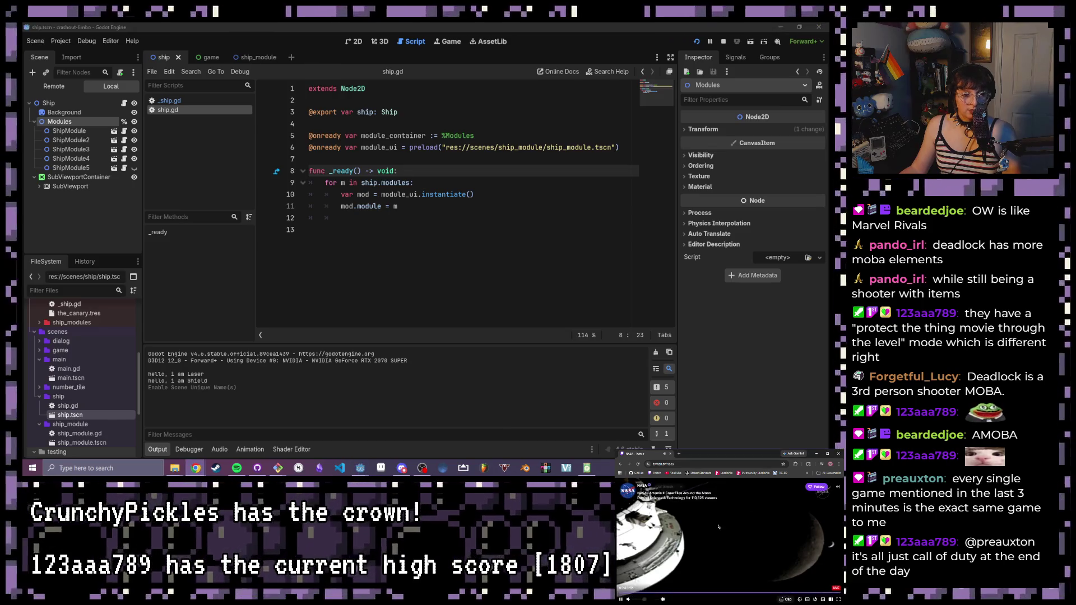
pyautogui.click(754, 454)
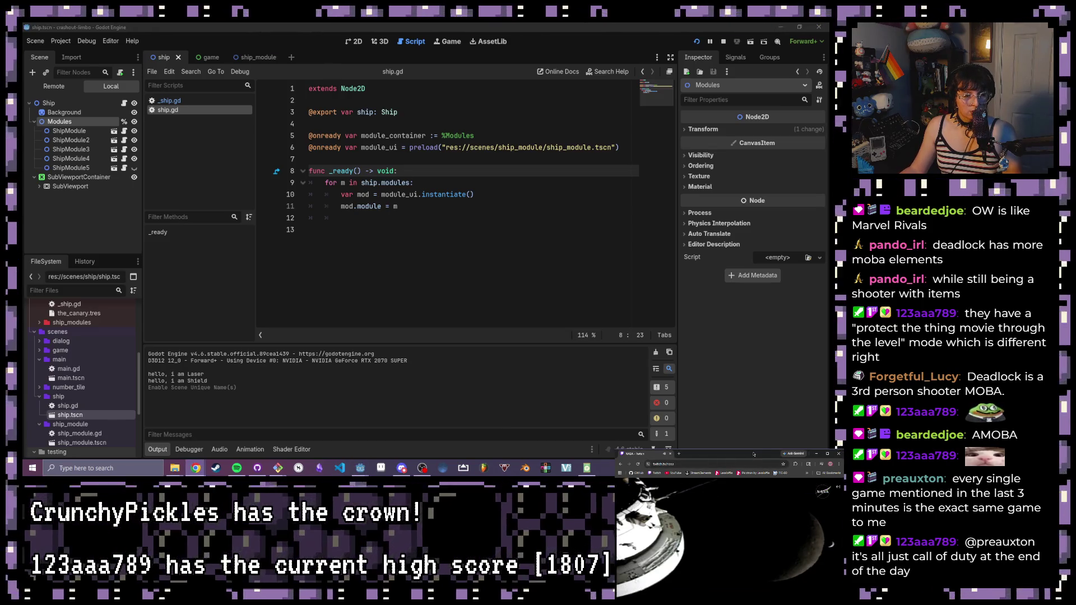
pyautogui.moveTo(833, 552)
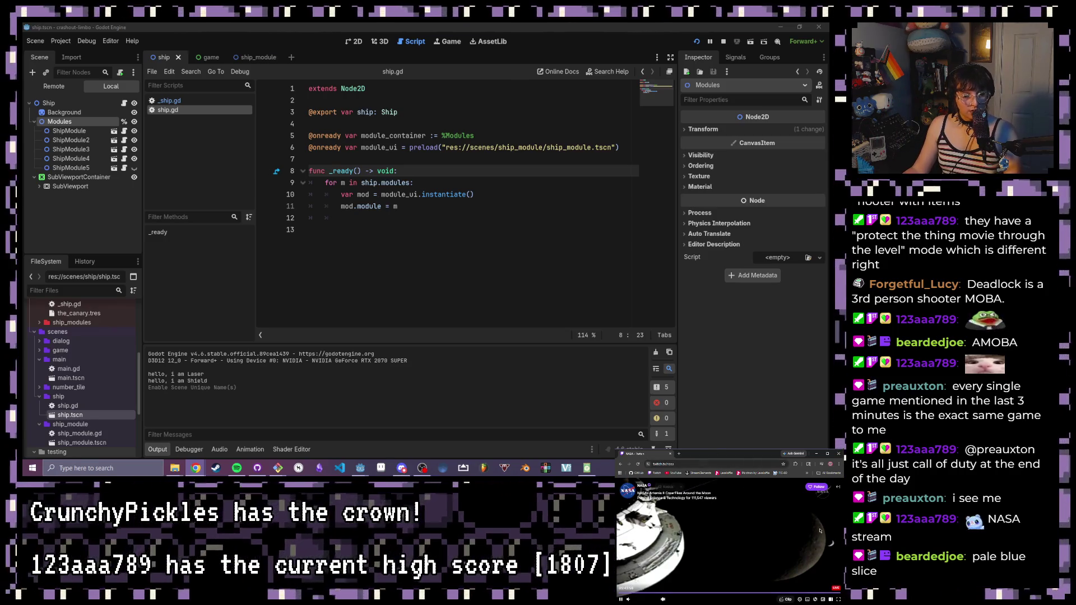
pyautogui.moveTo(820, 531)
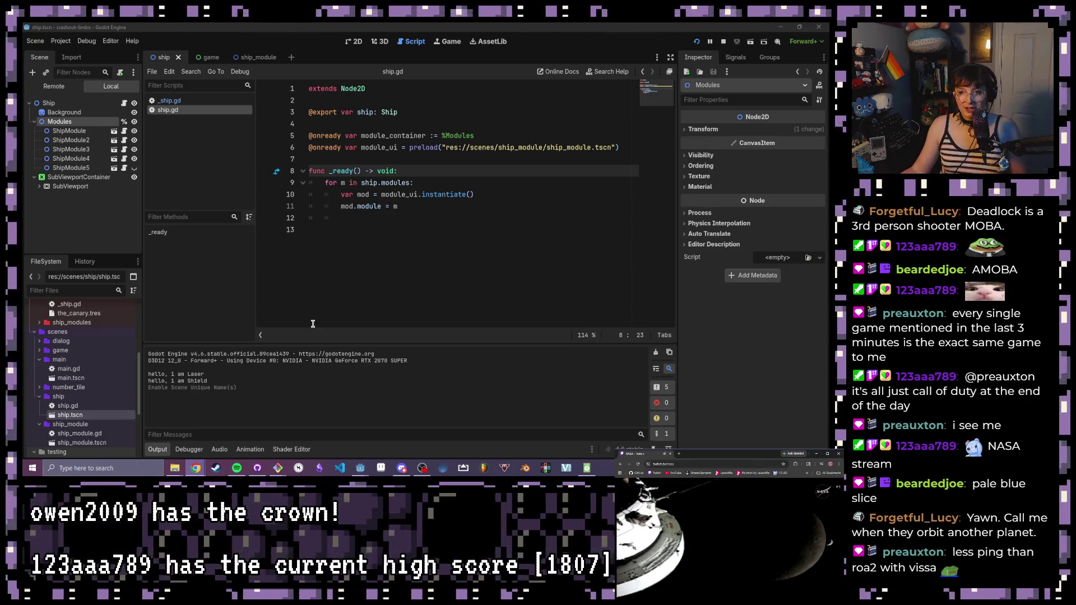
# - Start an unfinished 'mod.position =' line inside the loop
pyautogui.click(461, 210)
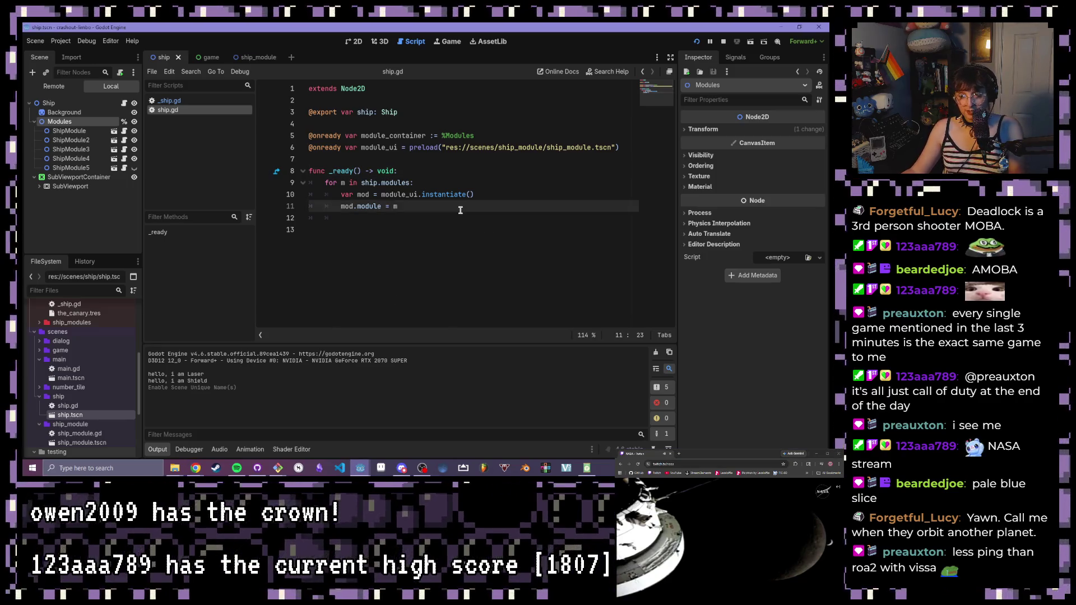
pyautogui.press('Return')
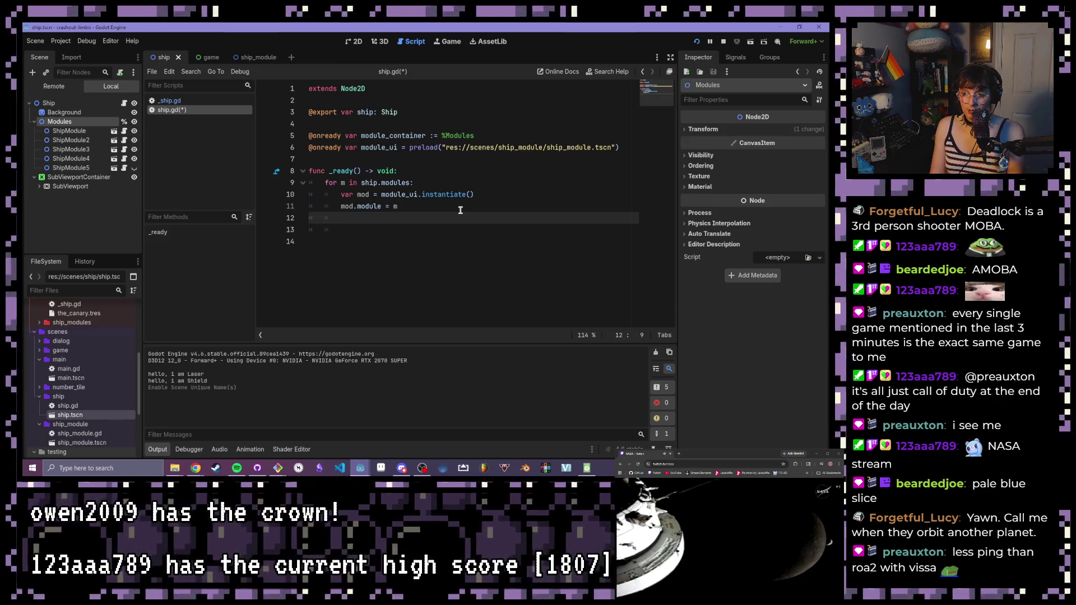
pyautogui.write('mod.')
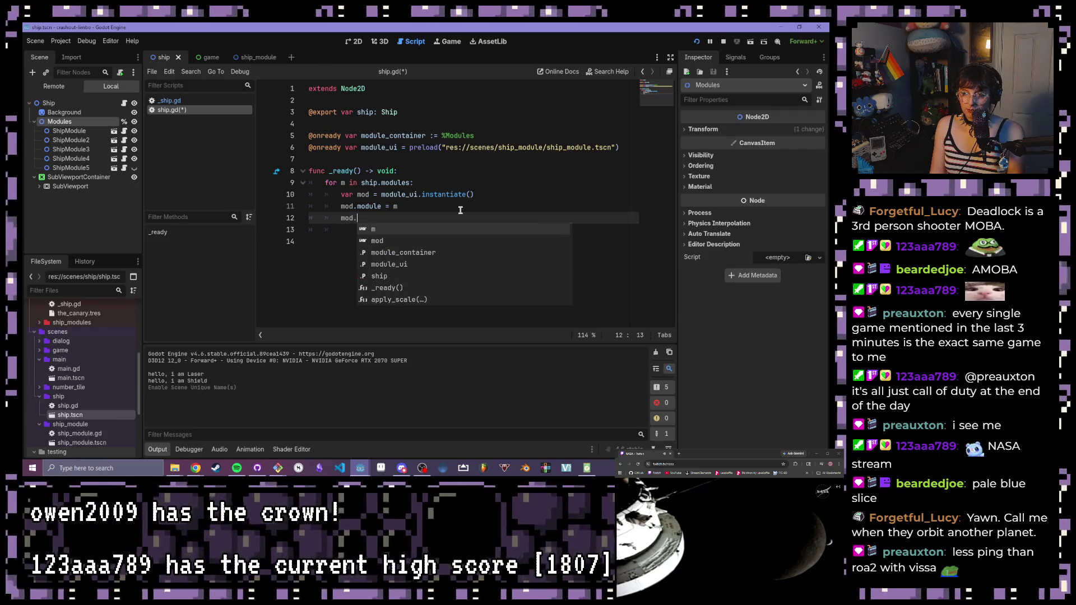
pyautogui.write('position =')
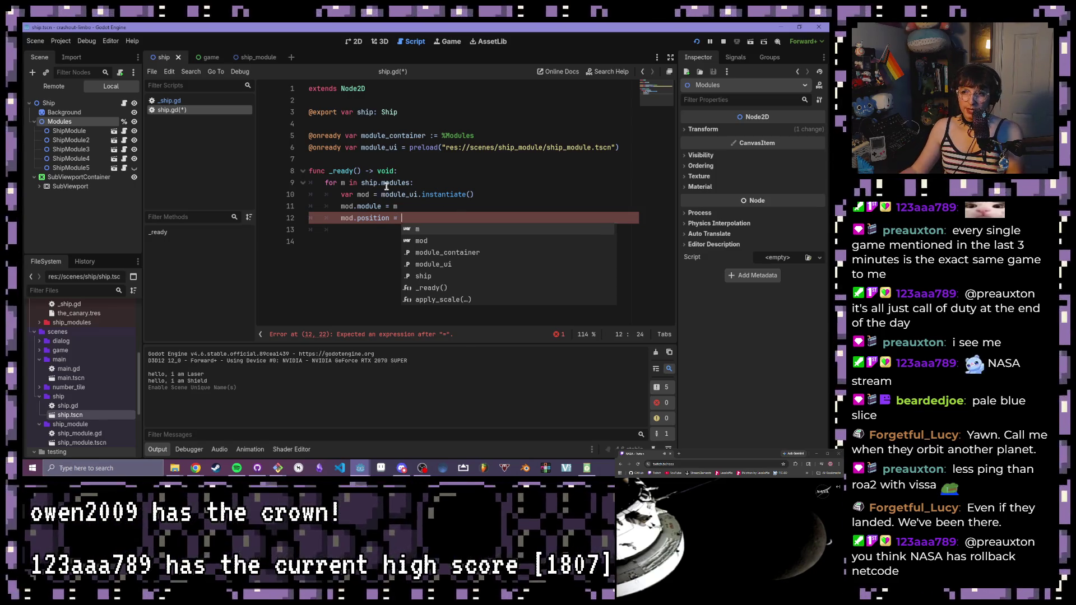
# - Restore the for loop line and make it iterate over ship.modules.entries()
pyautogui.click(407, 180)
pyautogui.tripleClick(410, 182)
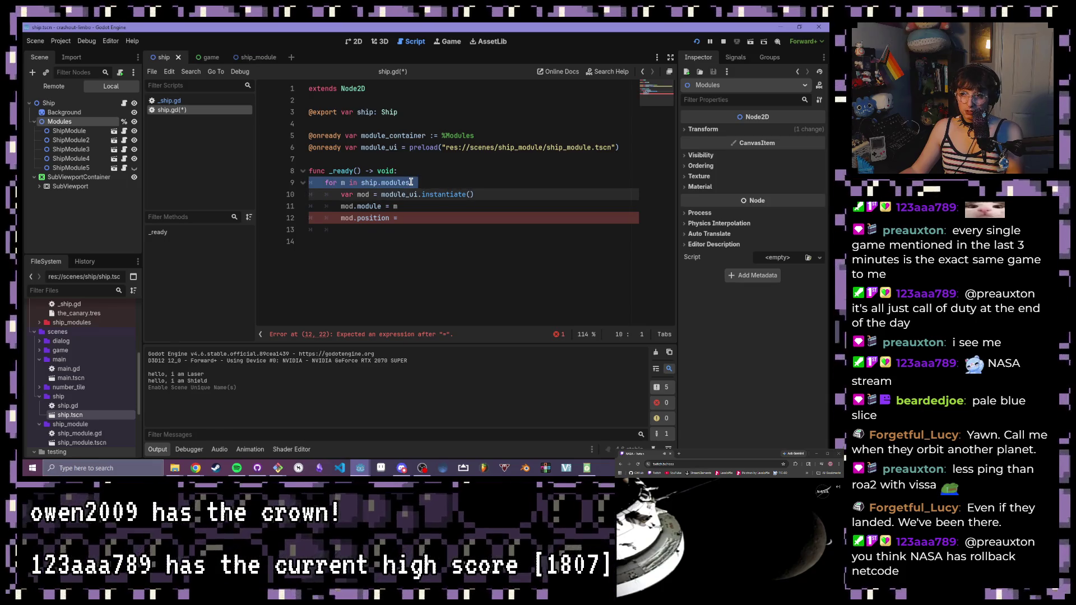
pyautogui.press('BackSpace')
pyautogui.write('.entries    va')
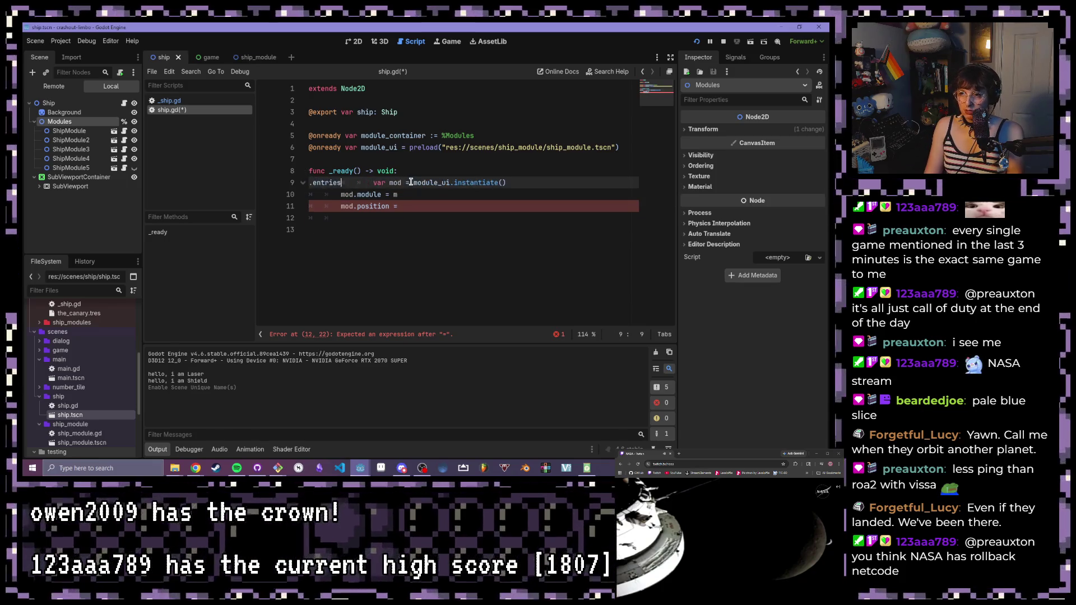
pyautogui.press('BackSpace')
pyautogui.press('BackSpace')
pyautogui.press('BackSpace')
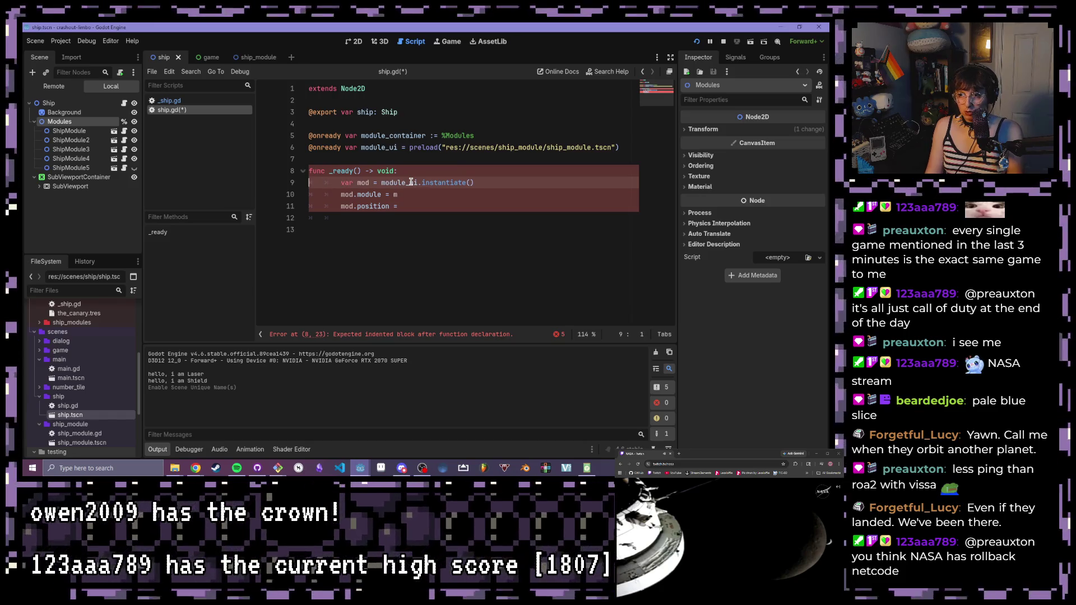
pyautogui.hotkey('ctrl', 'z')
pyautogui.hotkey('ctrl', 'z')
pyautogui.hotkey('ctrl', 'z')
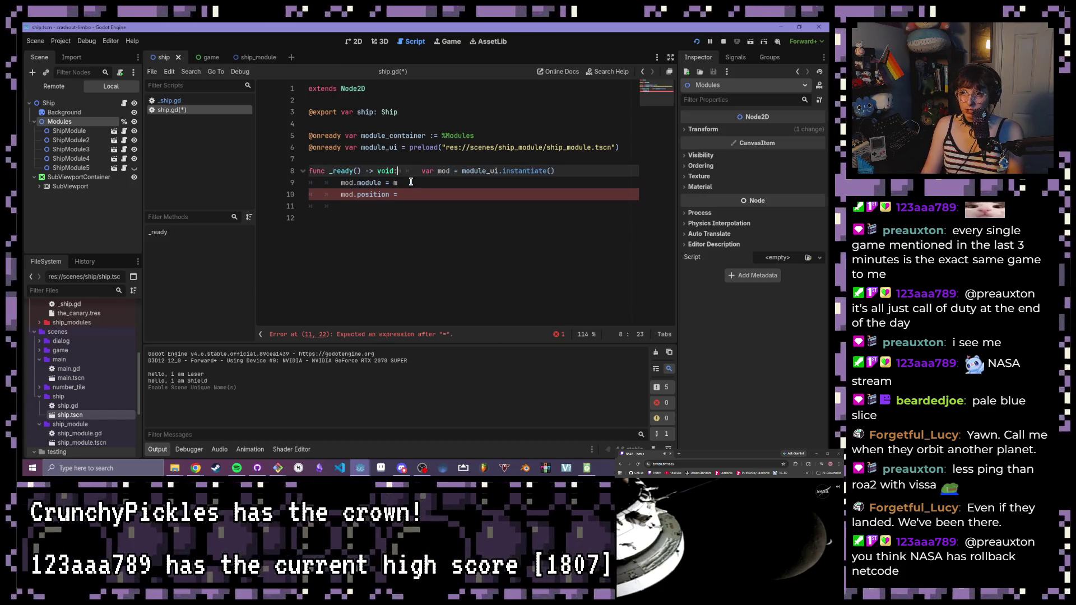
pyautogui.click(436, 240)
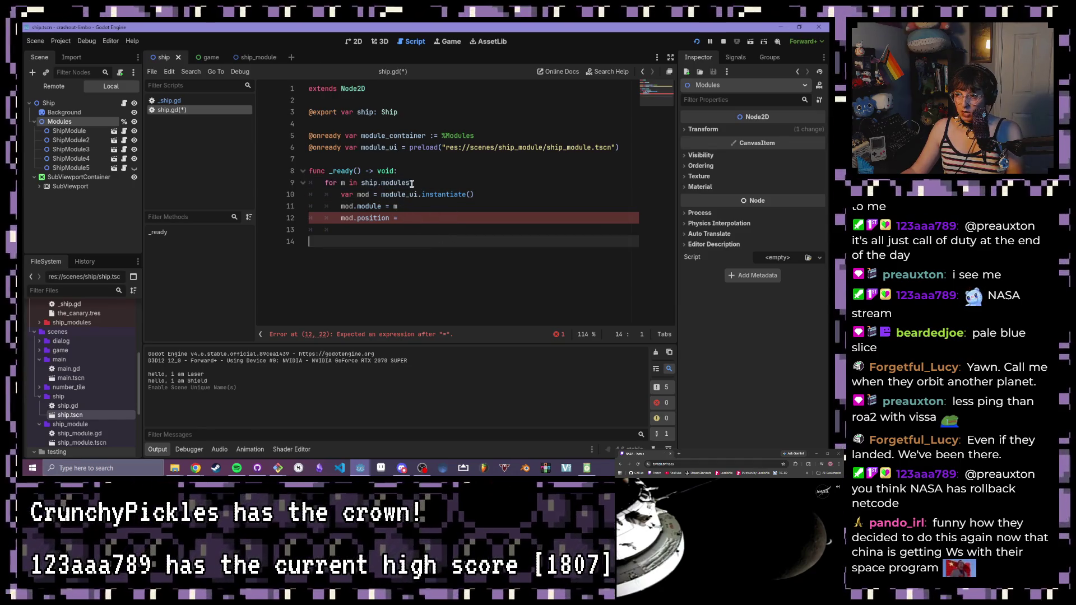
pyautogui.click(412, 182)
pyautogui.write('.entr')
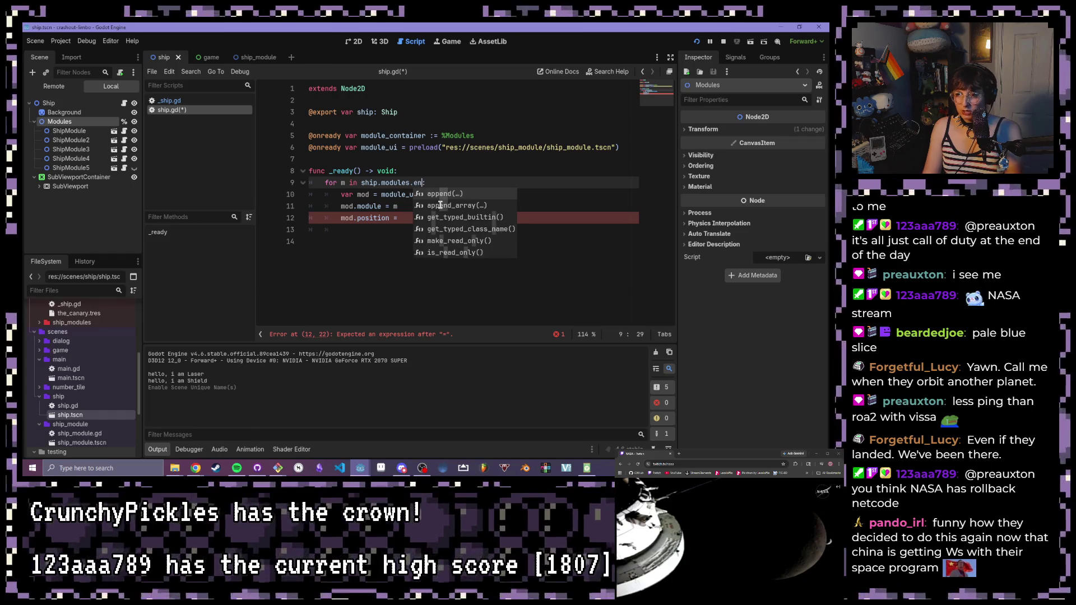
pyautogui.write('ies()')
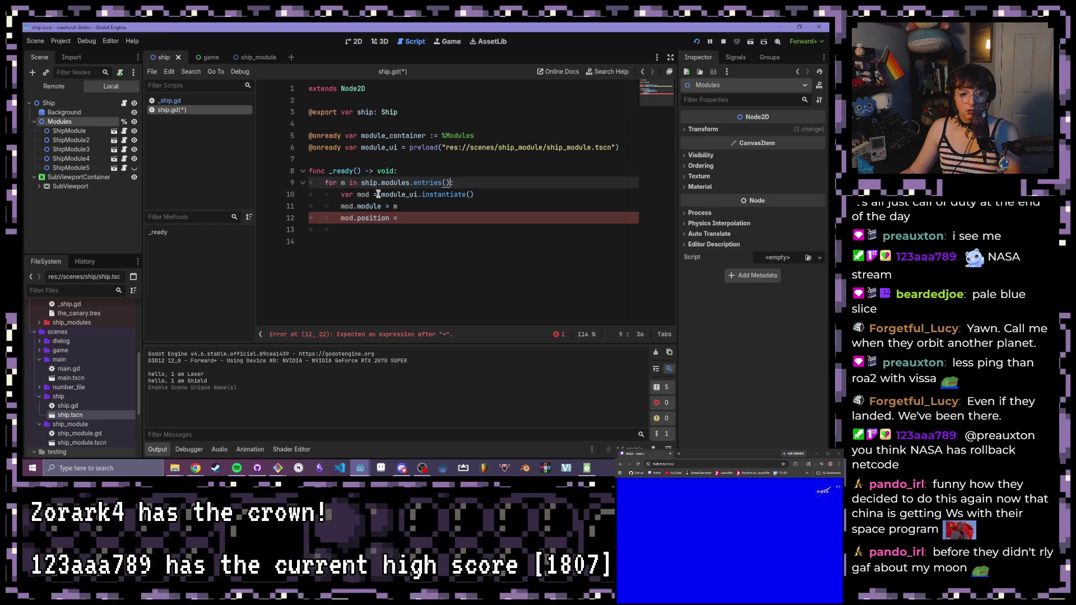
pyautogui.click(475, 169)
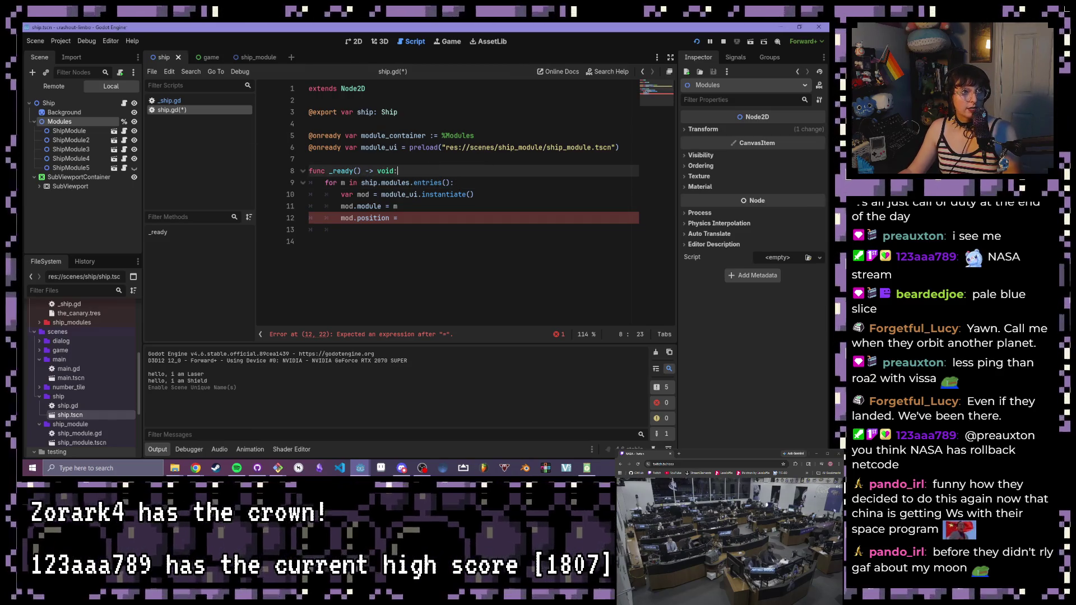
pyautogui.hotkey('alt', 'Tab')
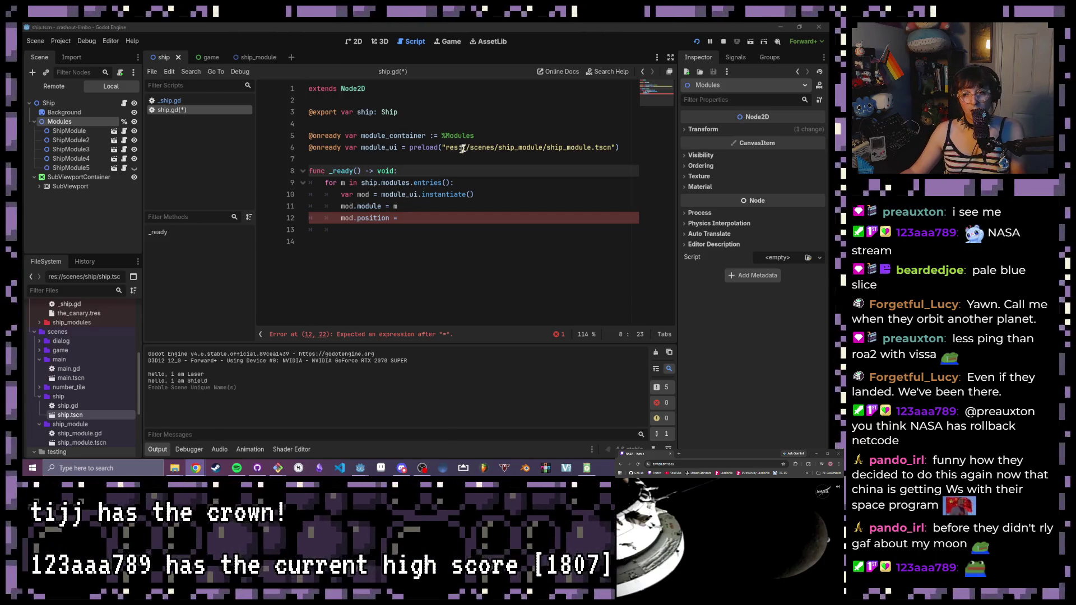
# - Change line 9's loop to iterate with i over range(ship.modules.size())
pyautogui.click(419, 218)
pyautogui.moveTo(451, 183); pyautogui.dragTo(404, 185)
pyautogui.click(447, 183)
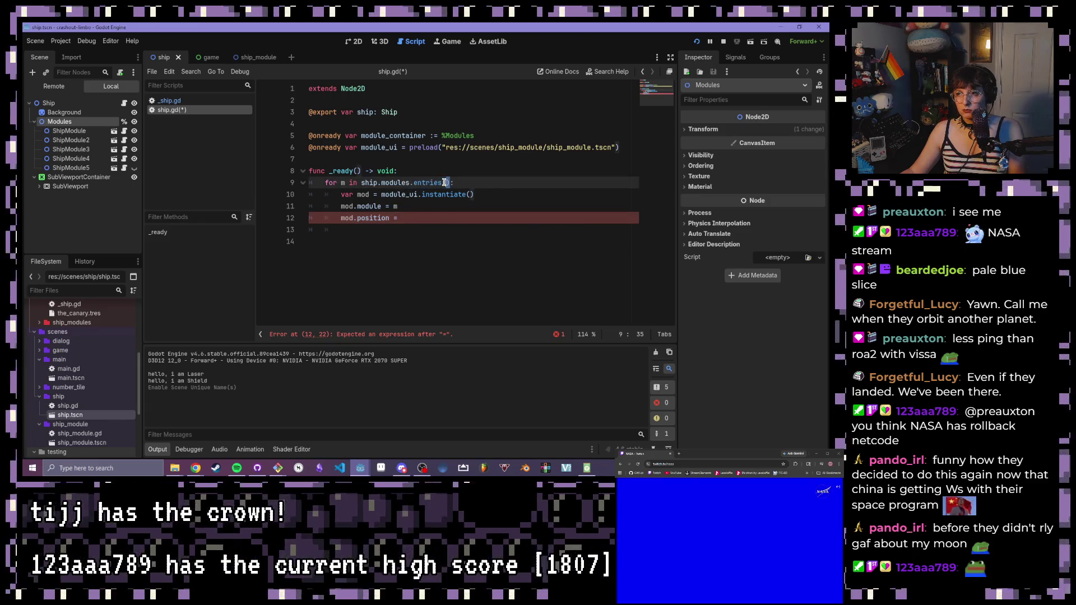
pyautogui.press('BackSpace')
pyautogui.press('BackSpace')
pyautogui.press('BackSpace')
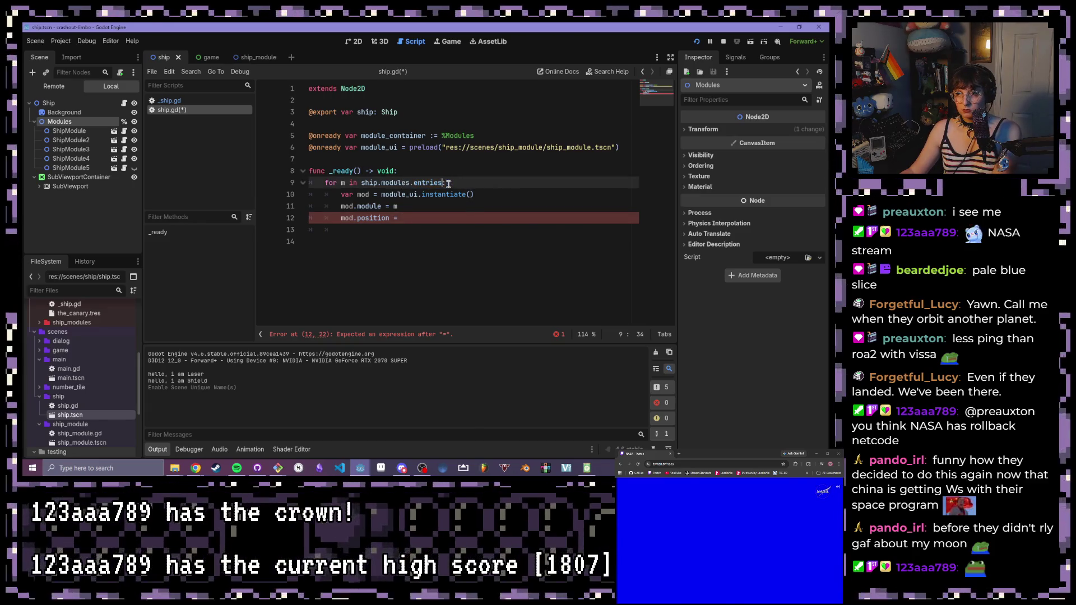
pyautogui.press('BackSpace')
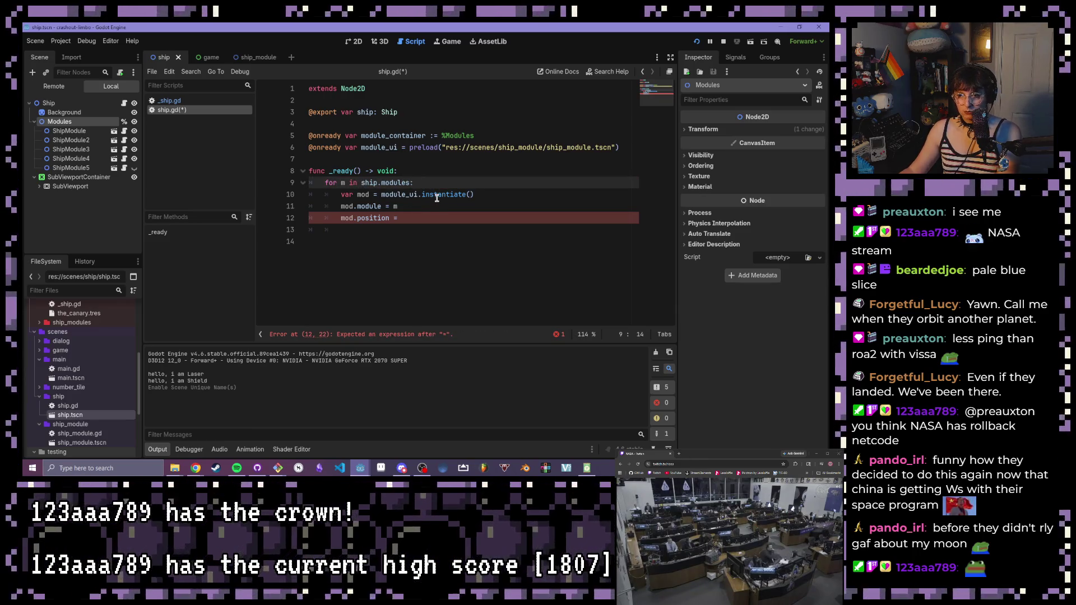
pyautogui.moveTo(436, 198)
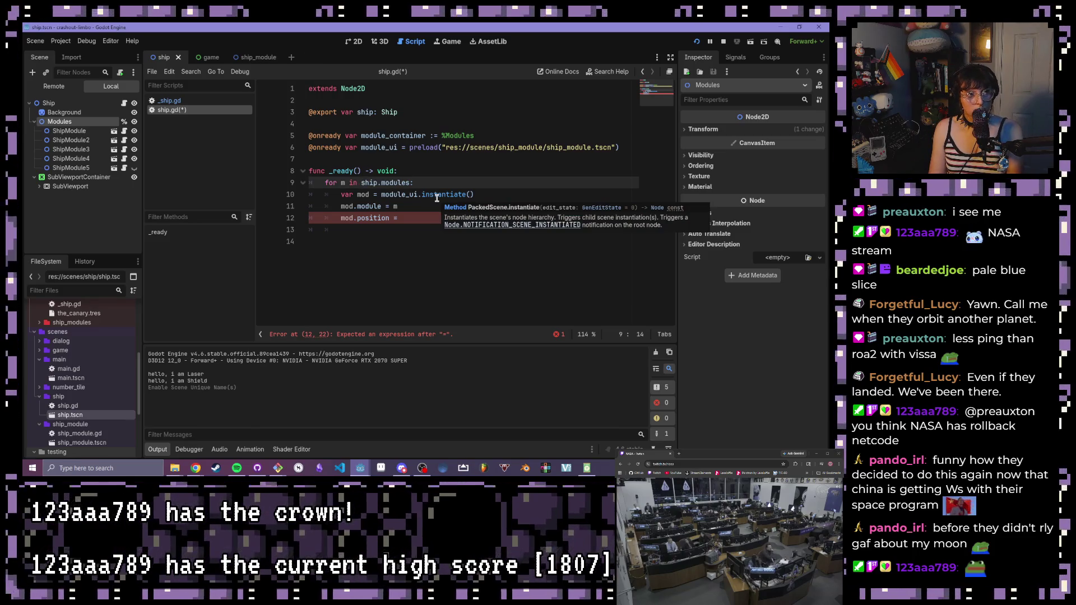
pyautogui.write('range')
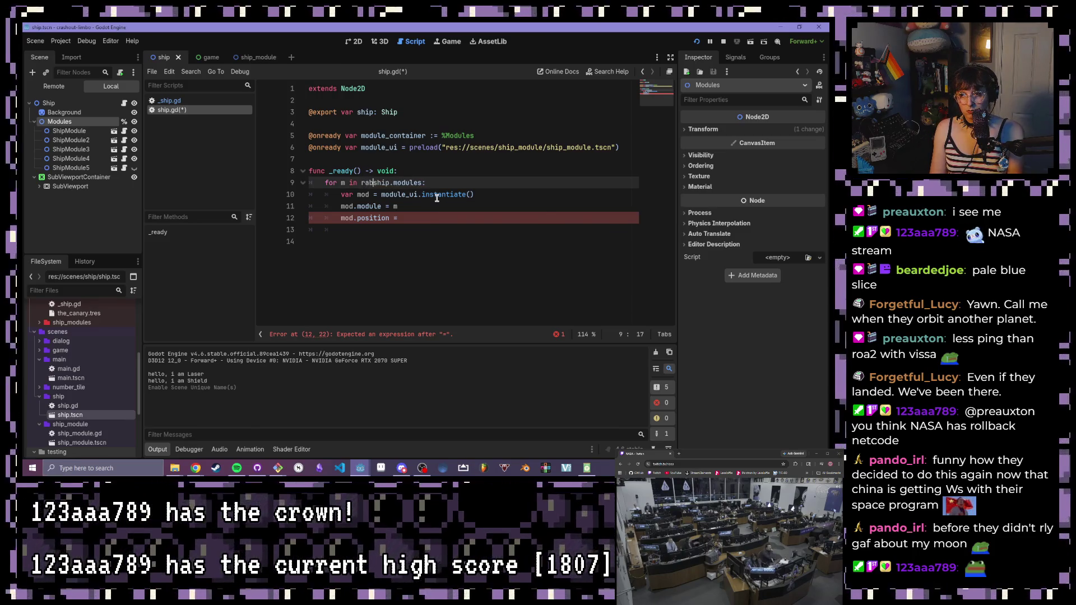
pyautogui.write('(')
pyautogui.press('Right')
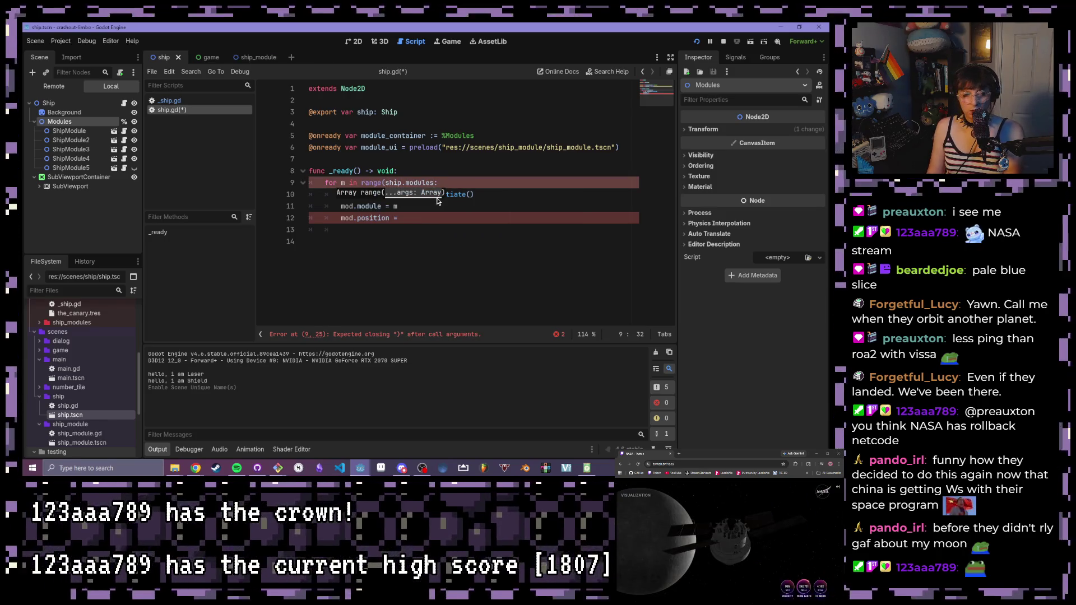
pyautogui.write(')')
pyautogui.press('Left')
pyautogui.press('Left')
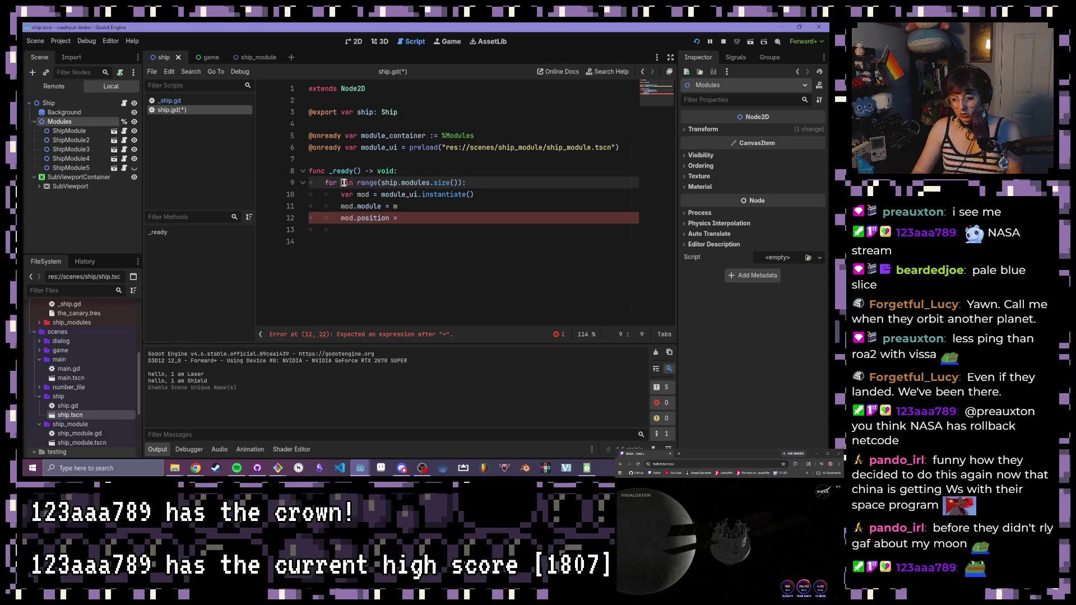
# - Set mod.module = ship.modules[i] on line 11
pyautogui.click(457, 219)
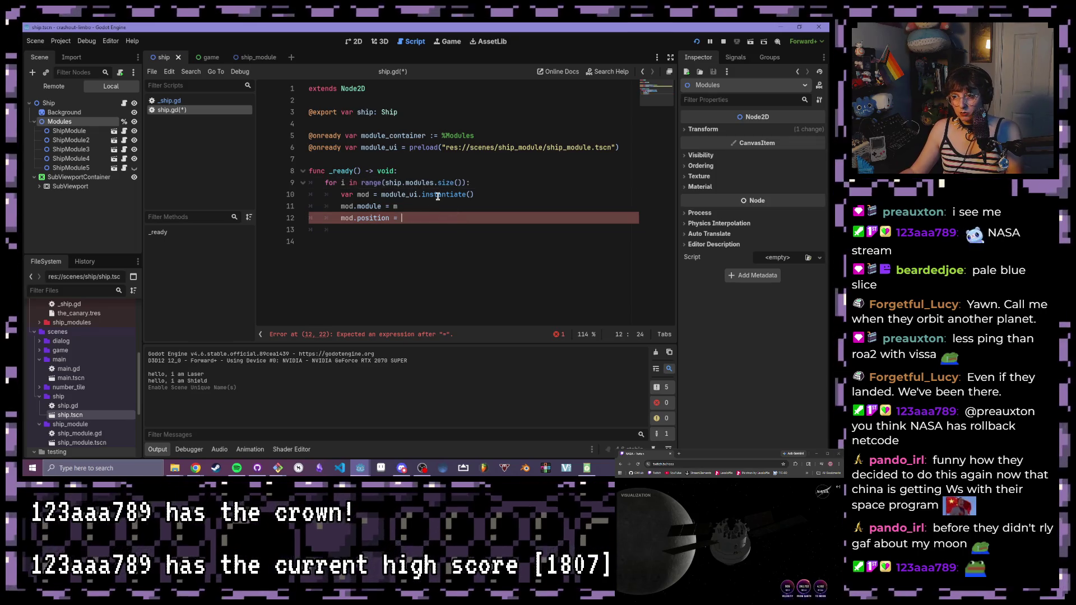
pyautogui.click(395, 205)
pyautogui.write('m')
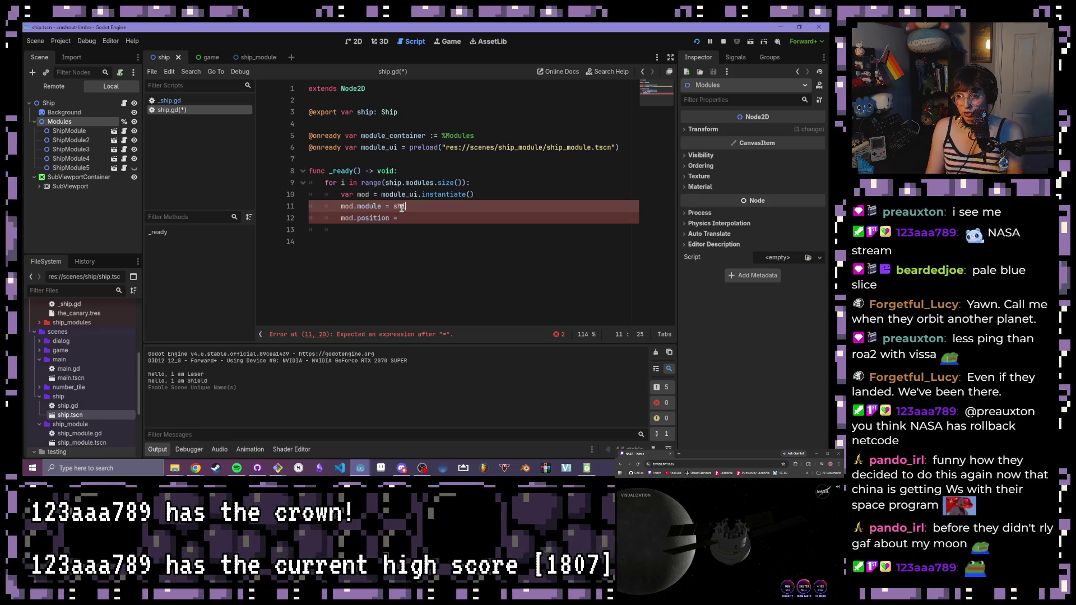
pyautogui.write('.modules')
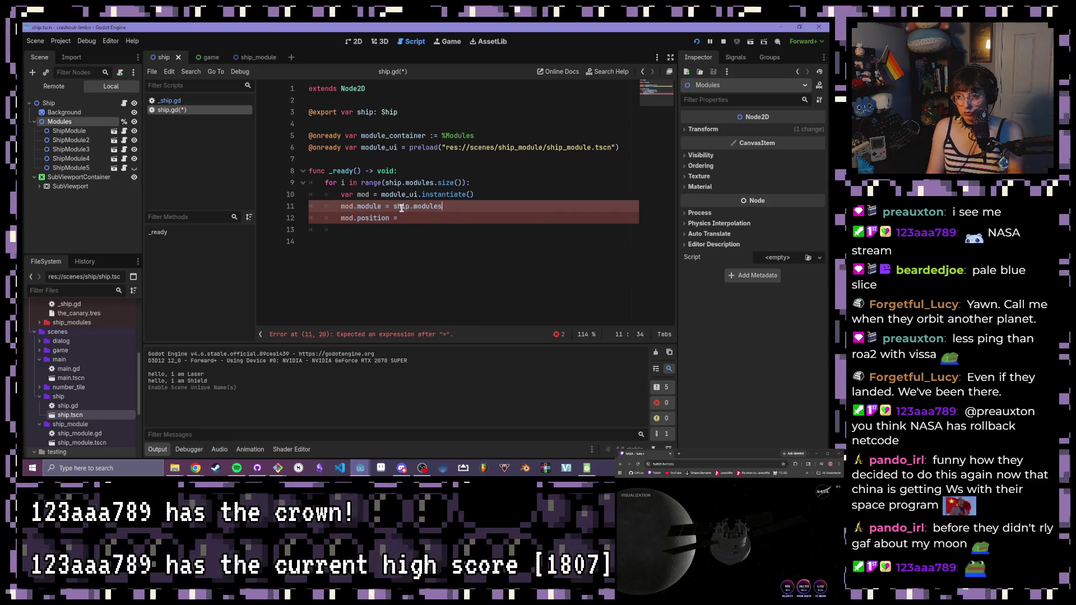
pyautogui.write('[i]')
pyautogui.press('Down')
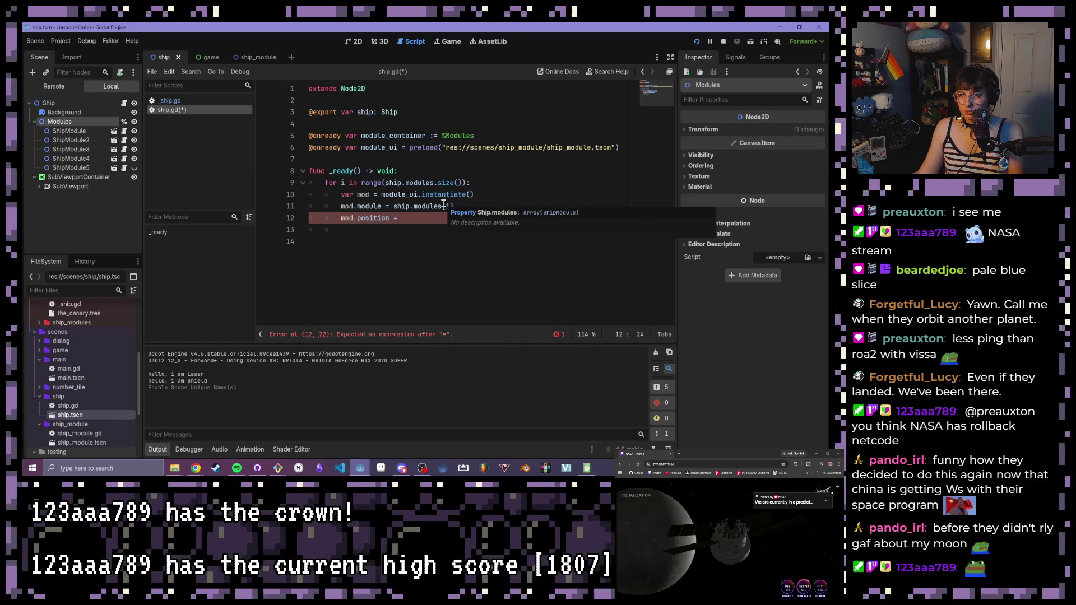
# - Set each panel's position with mod.position.y = i * 96
pyautogui.click(408, 206)
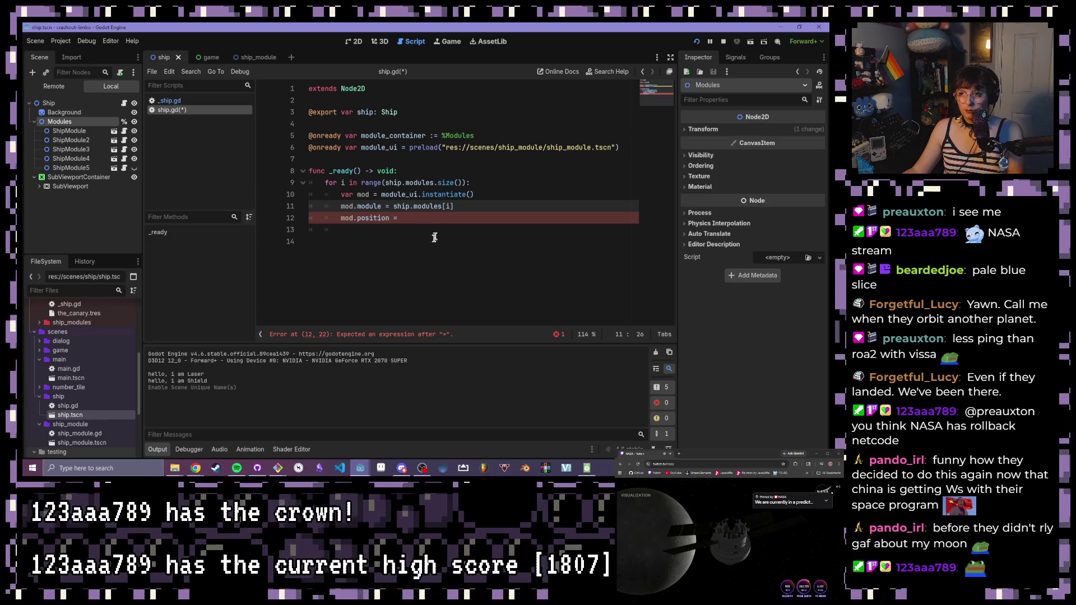
pyautogui.click(438, 220)
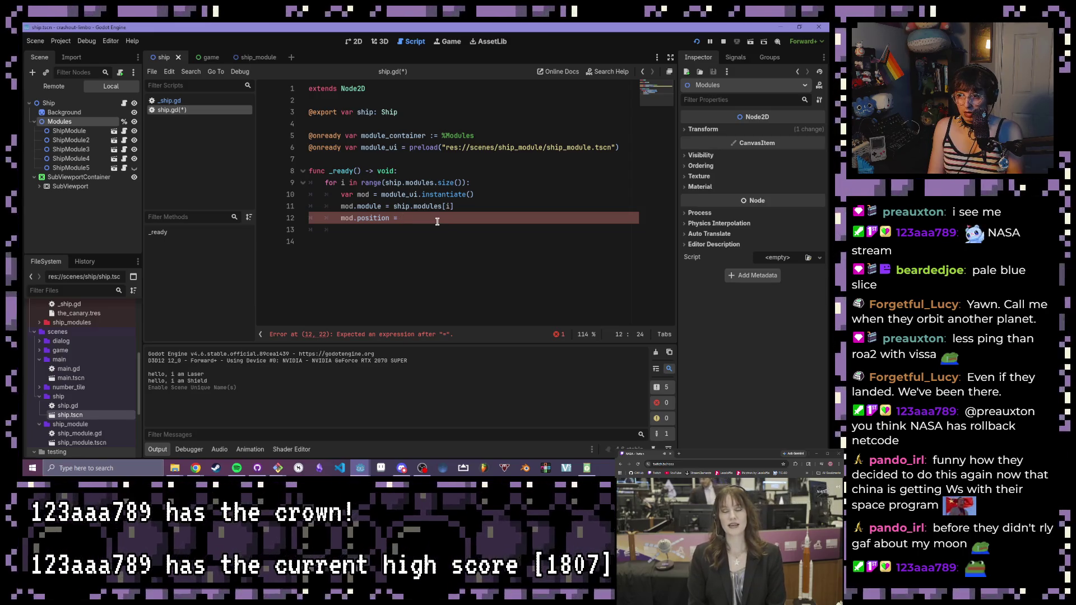
pyautogui.write('i')
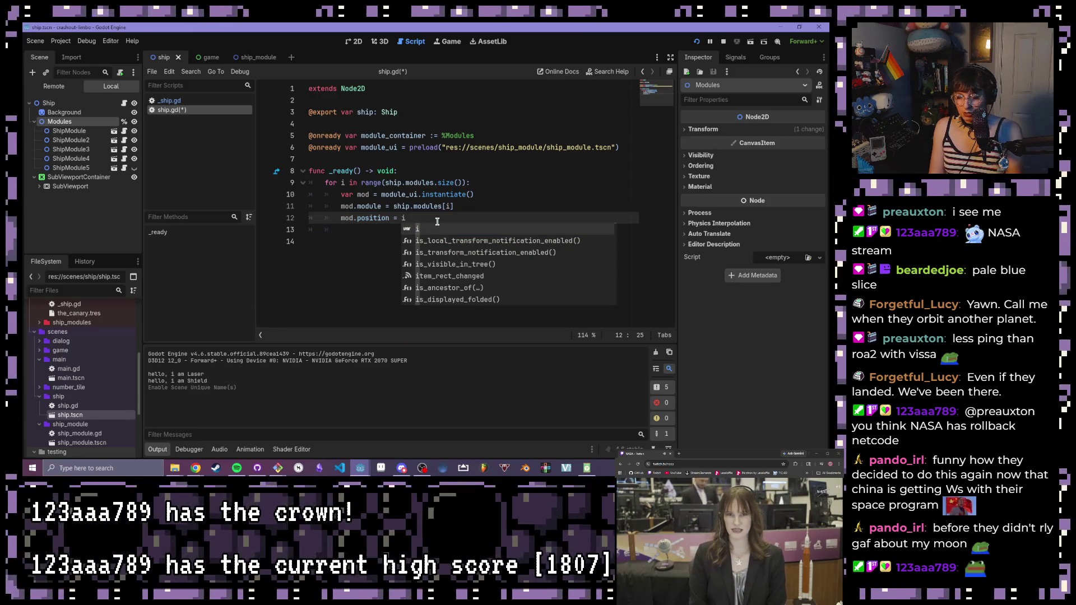
pyautogui.press('BackSpace')
pyautogui.press('BackSpace')
pyautogui.press('BackSpace')
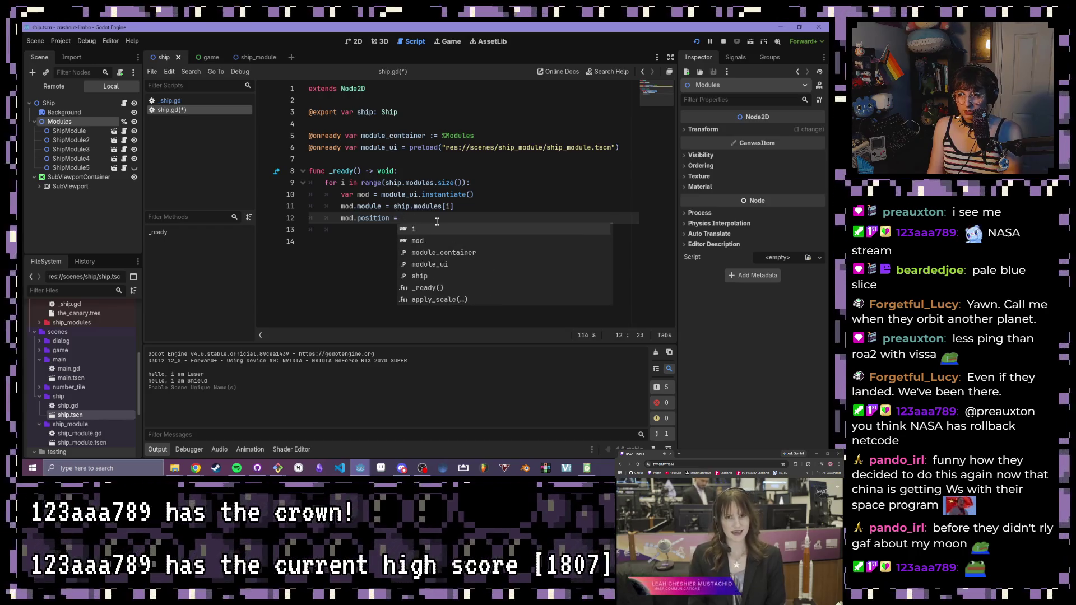
pyautogui.write('.y ')
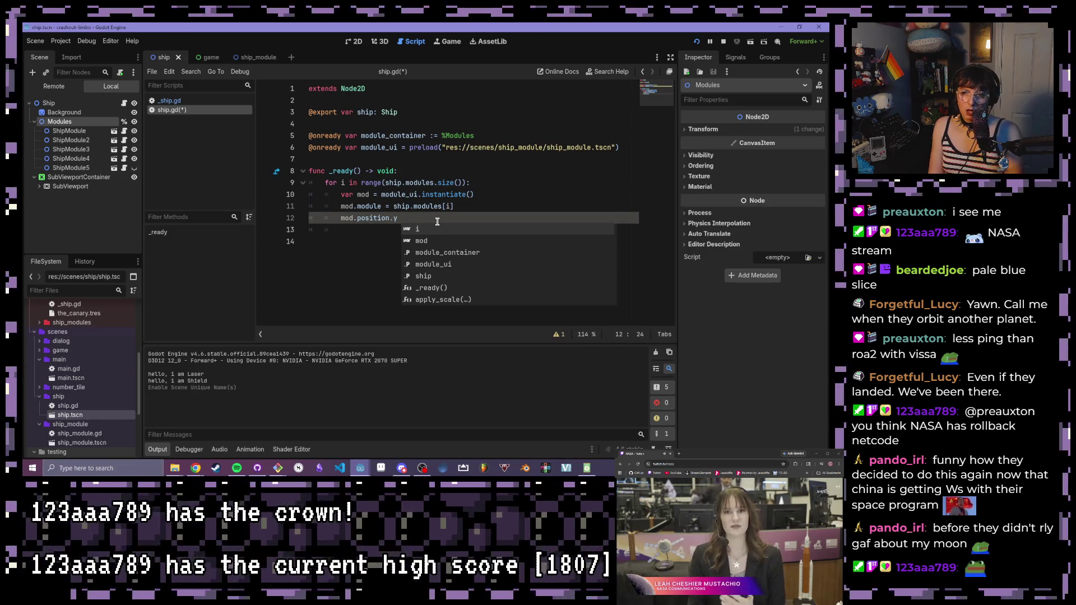
pyautogui.write('=-')
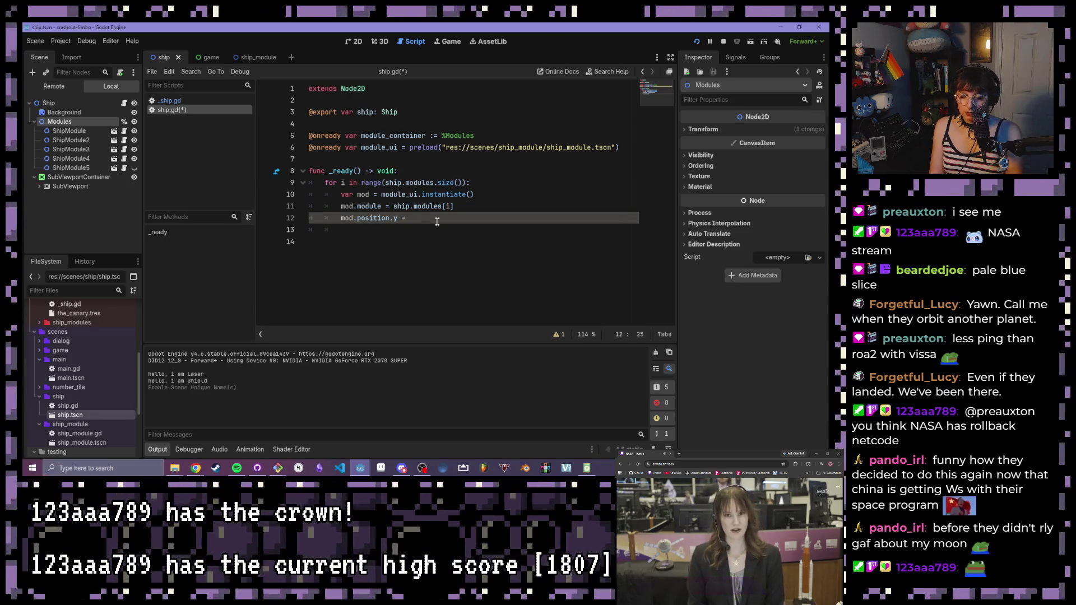
pyautogui.write('i * 96')
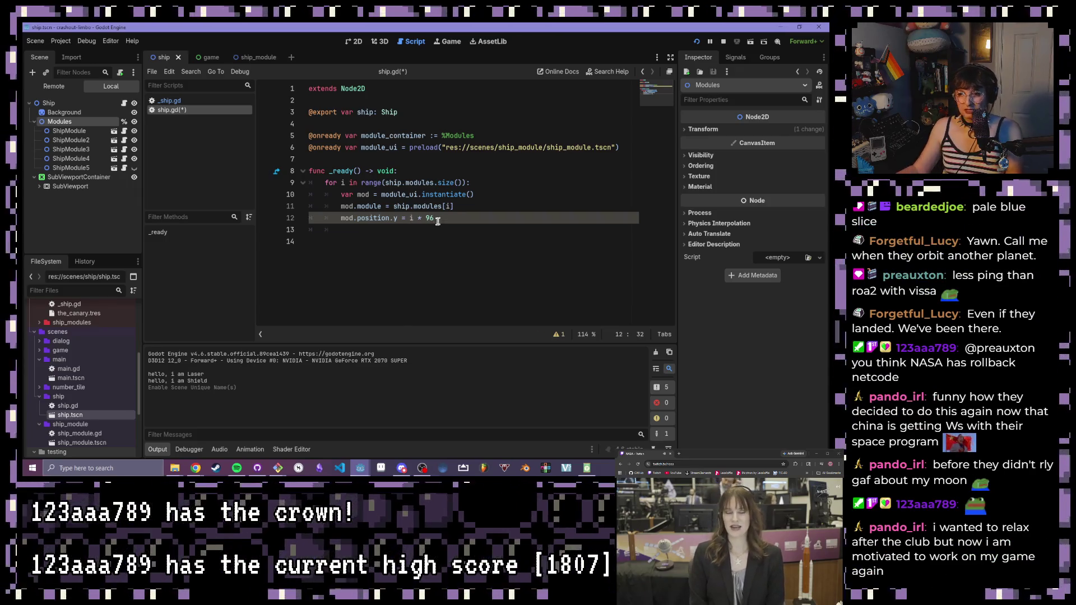
pyautogui.click(458, 208)
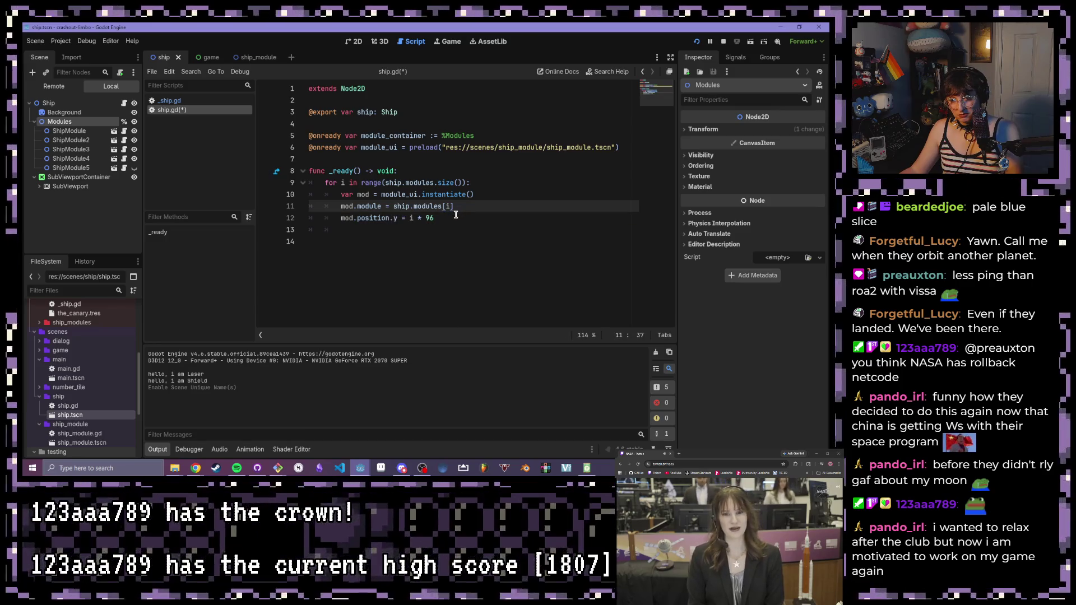
pyautogui.click(456, 218)
# - Add module_container.add_child(mod) below the position line and save ship.gd
pyautogui.press('Return')
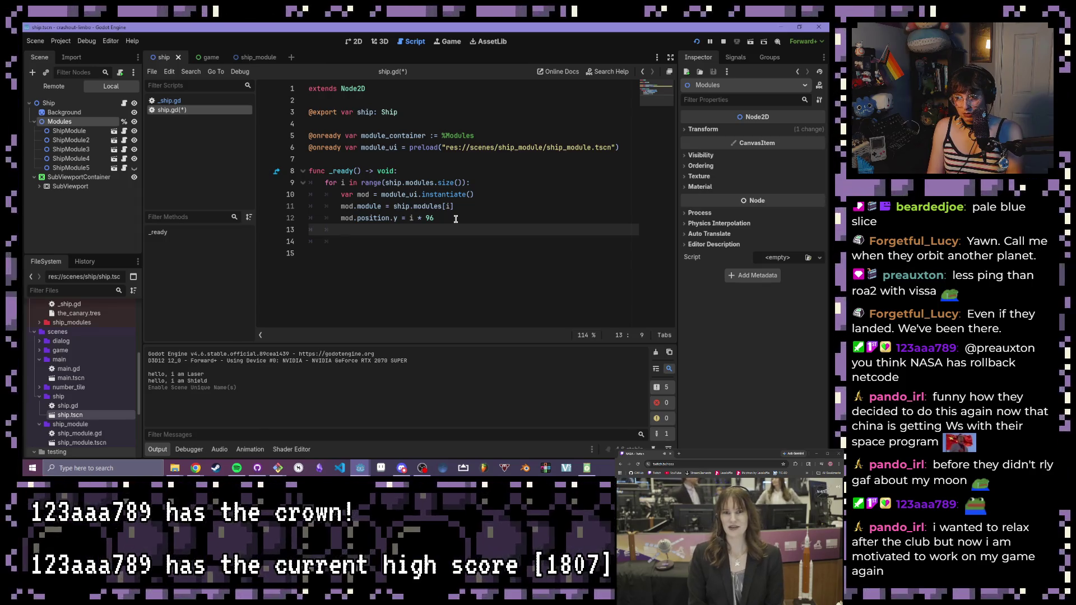
pyautogui.write('module')
pyautogui.press('Return')
pyautogui.write('dd_c')
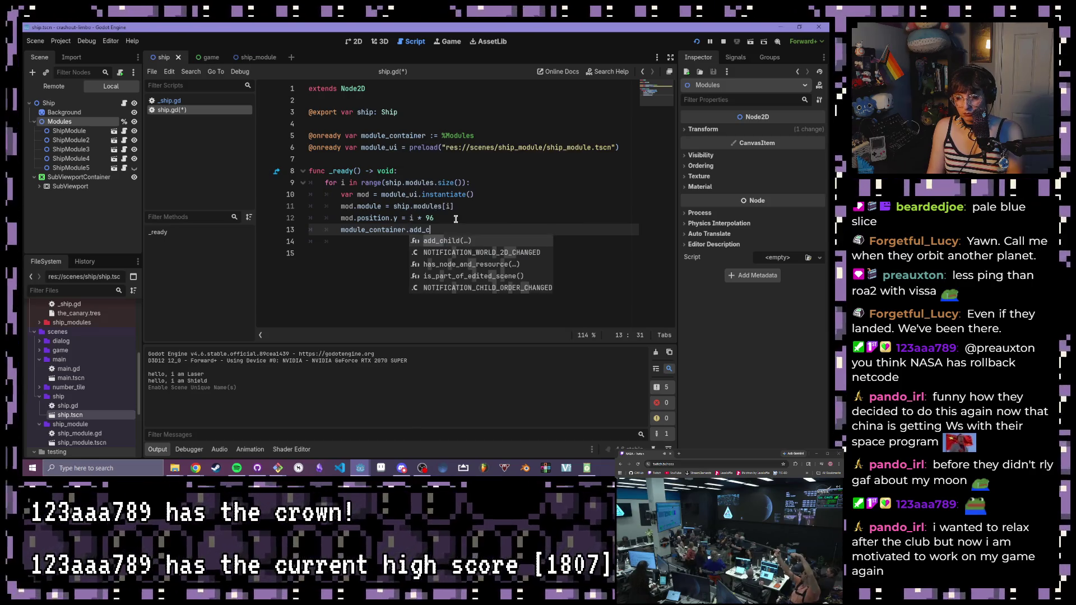
pyautogui.press('Return')
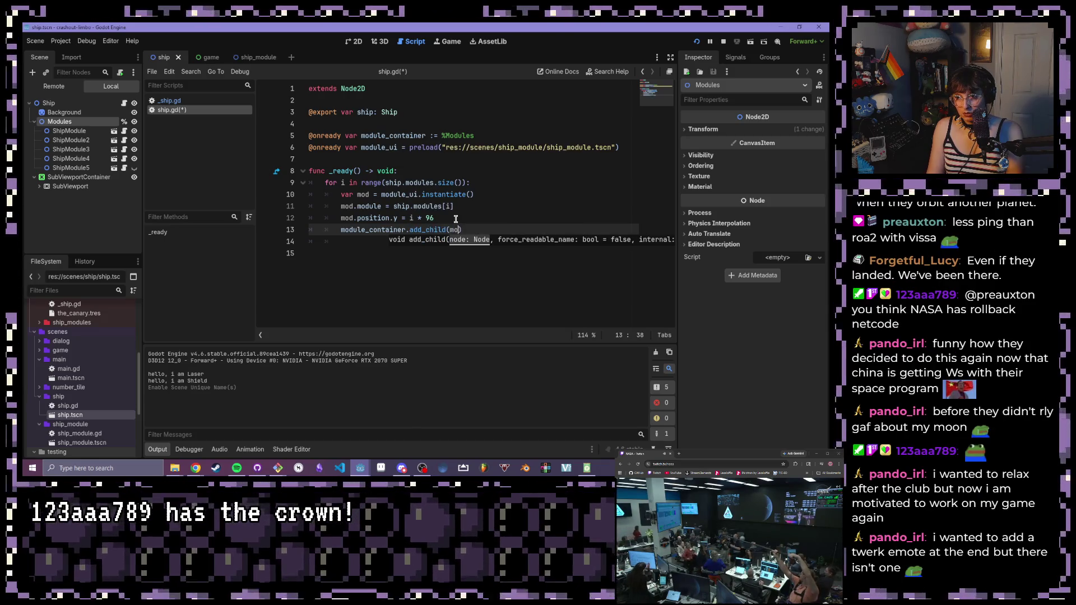
pyautogui.write('d)')
pyautogui.hotkey('ctrl', 's')
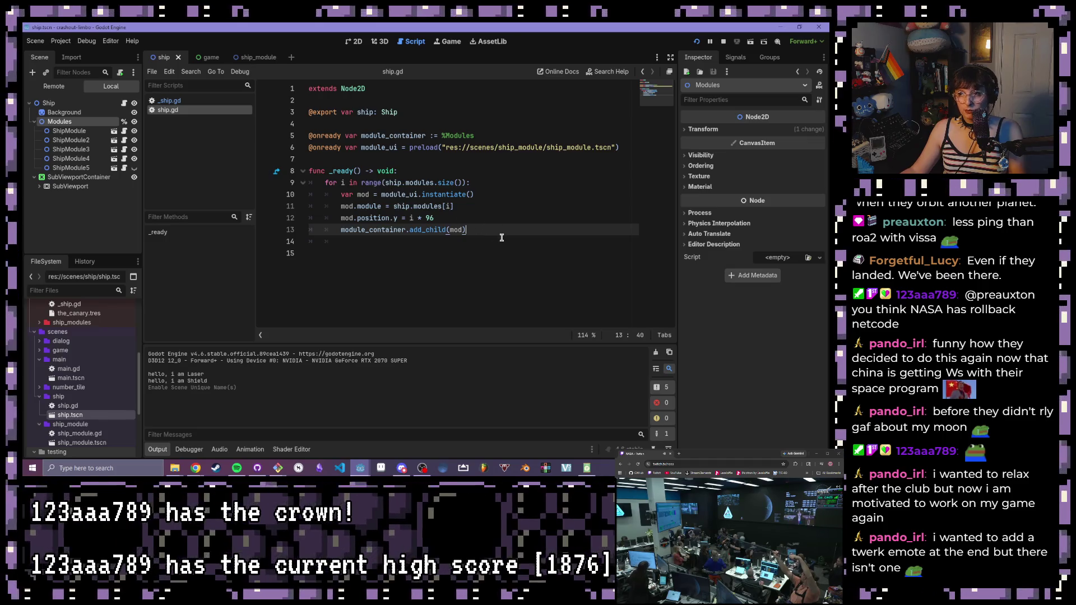
# - Remove the trailing empty line and run the game with F5
pyautogui.click(413, 249)
pyautogui.press('BackSpace')
pyautogui.press('BackSpace')
pyautogui.press('BackSpace')
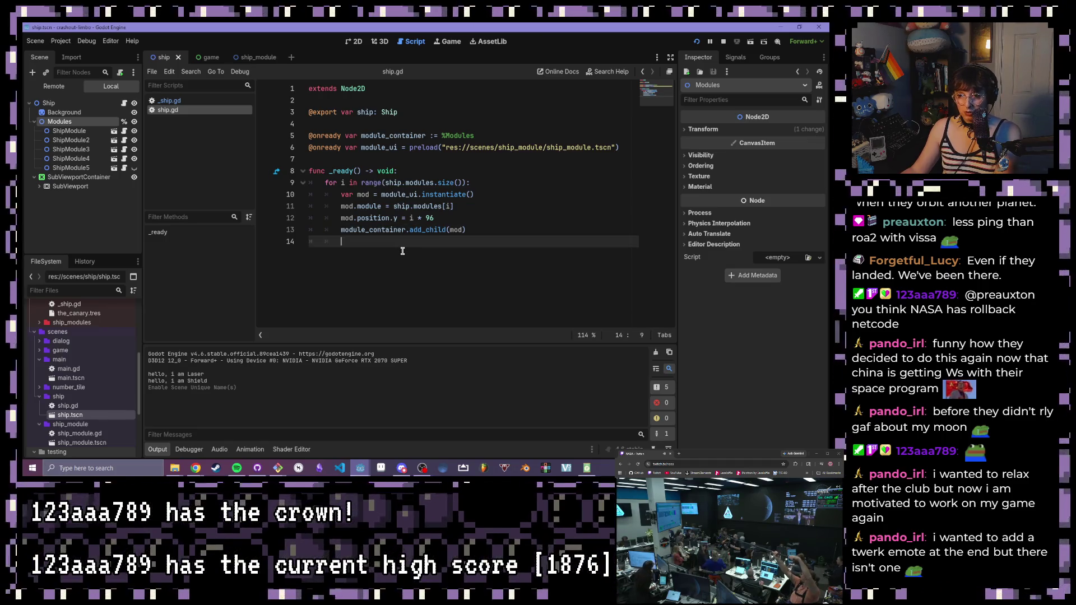
pyautogui.press('Left')
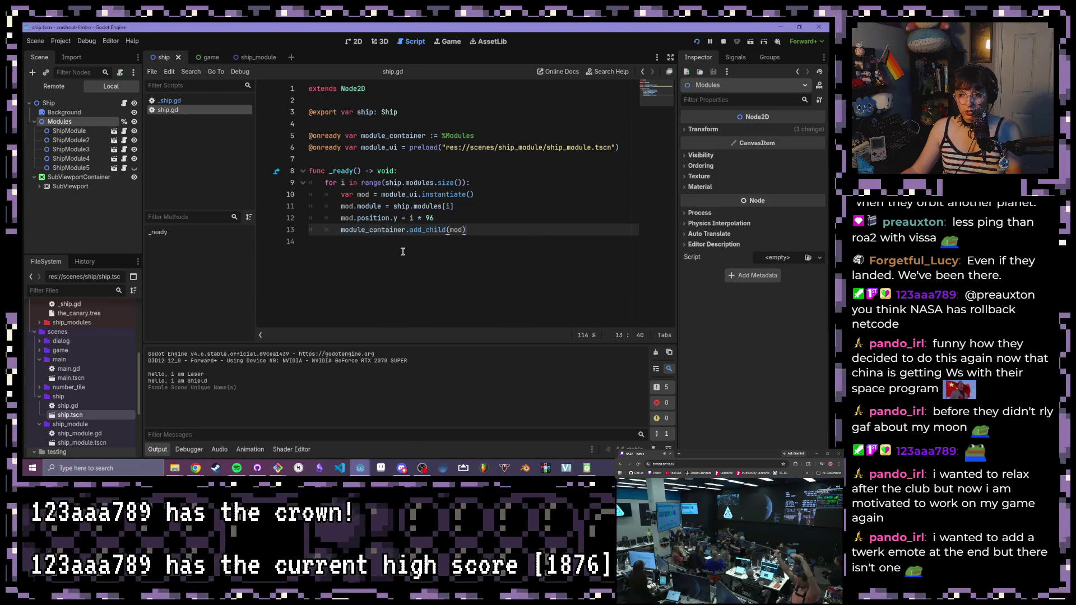
pyautogui.press('F5')
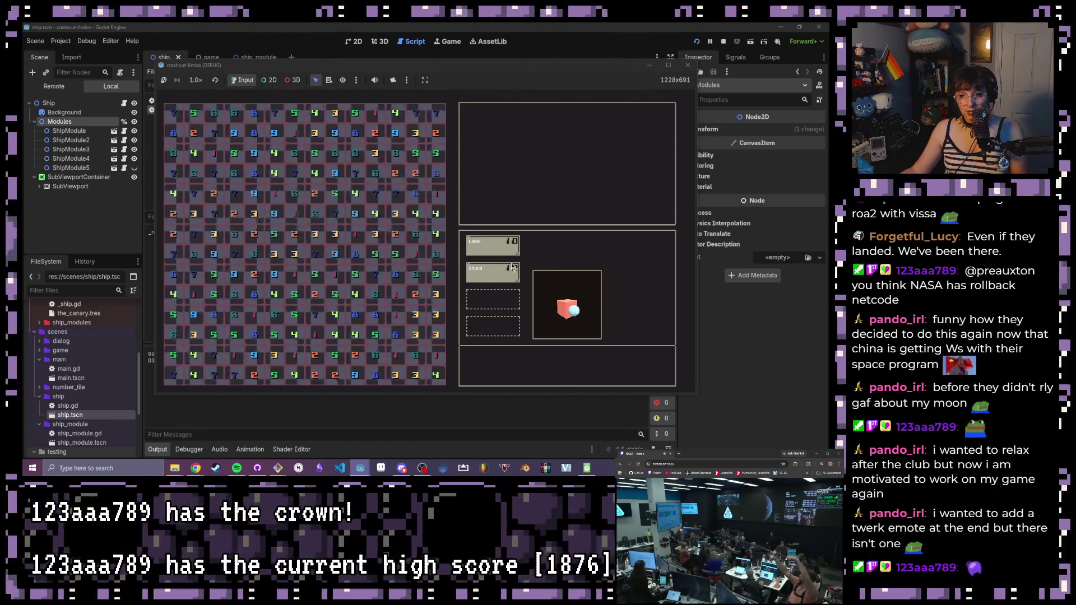
# - Enter 2 in the running game, then stop the test run
pyautogui.press('2')
pyautogui.press('2')
pyautogui.press('2')
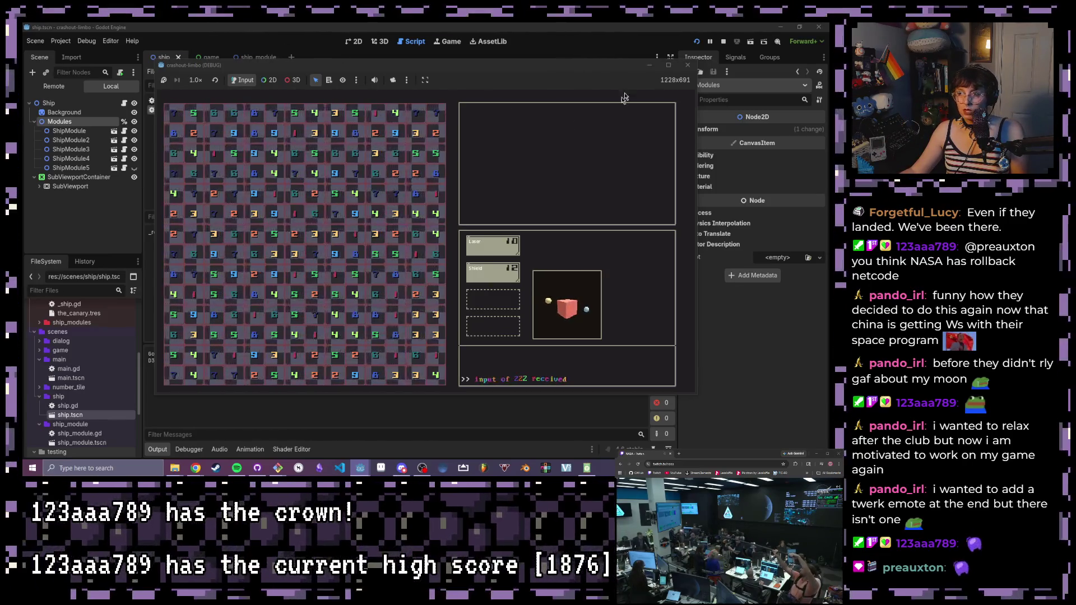
pyautogui.click(687, 63)
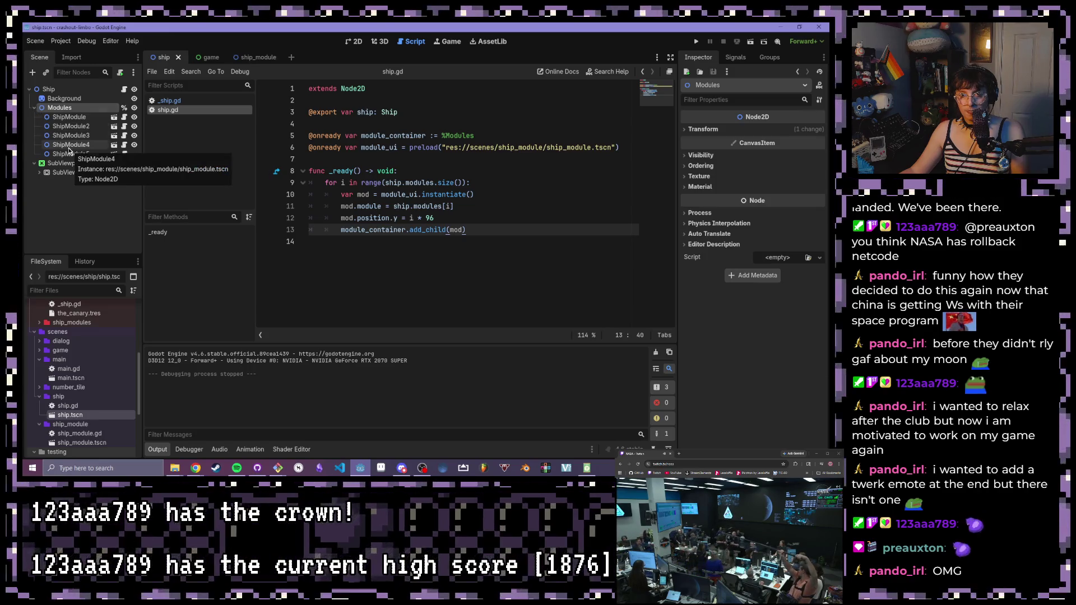
# - Delete placeholder nodes ShipModule through ShipModule5 in 2D view, then run and close the game
pyautogui.click(358, 42)
pyautogui.scroll(-2, 185, 100)
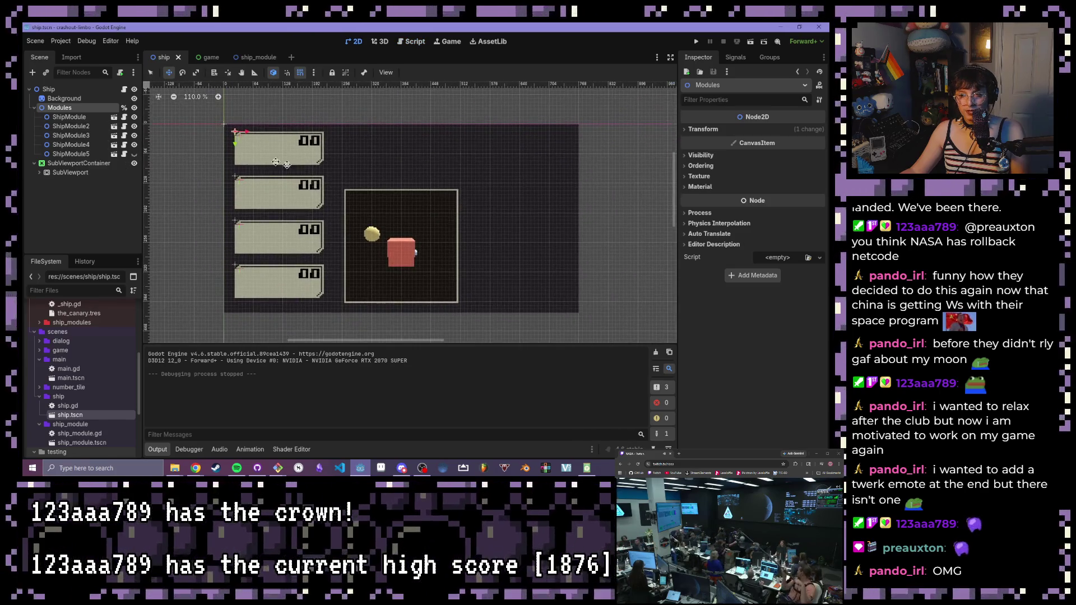
pyautogui.click(63, 118)
pyautogui.keyDown('shift'); pyautogui.click(70, 154); pyautogui.keyUp('shift')
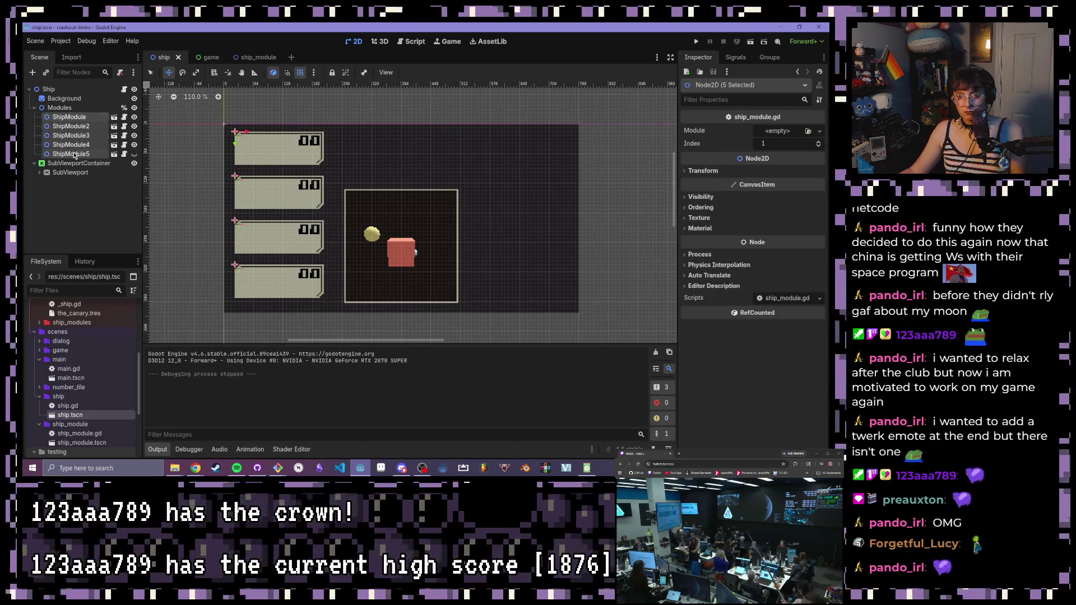
pyautogui.rightClick(74, 155)
pyautogui.click(156, 289)
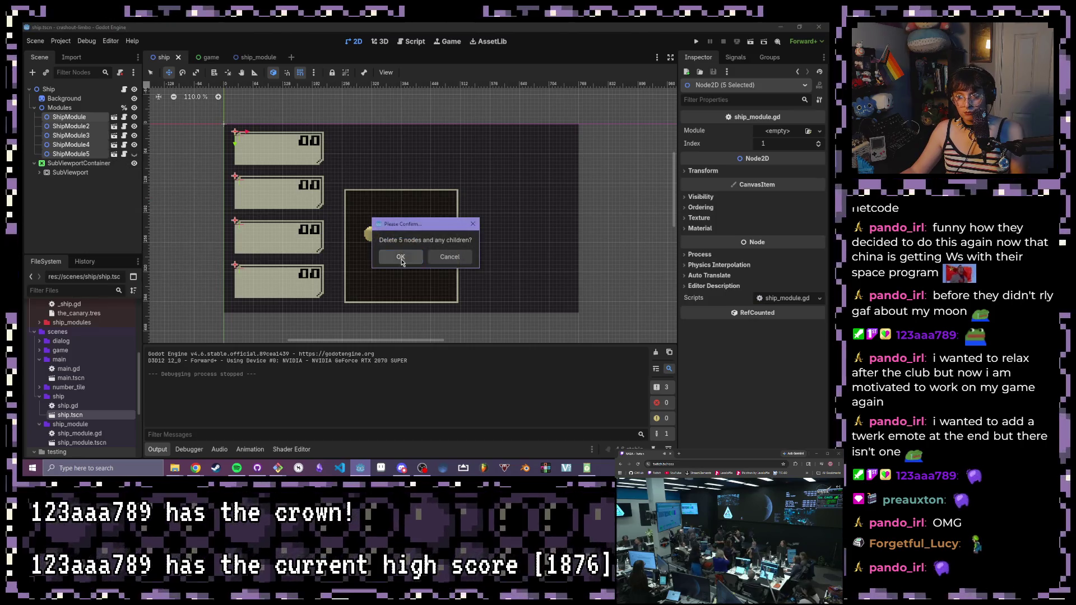
pyautogui.press('Return')
pyautogui.click(690, 42)
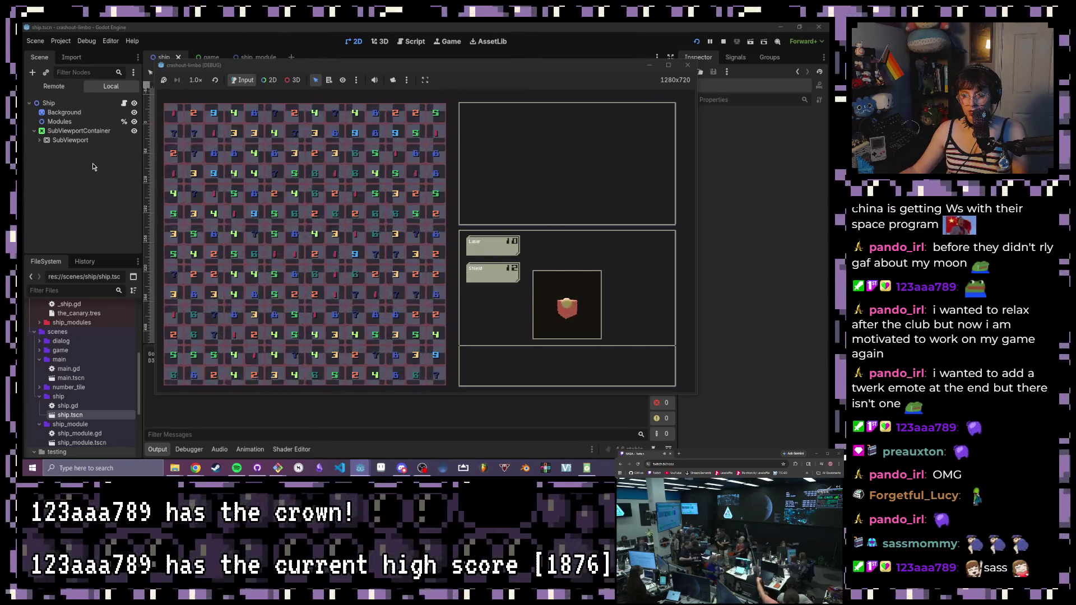
pyautogui.press('F8')
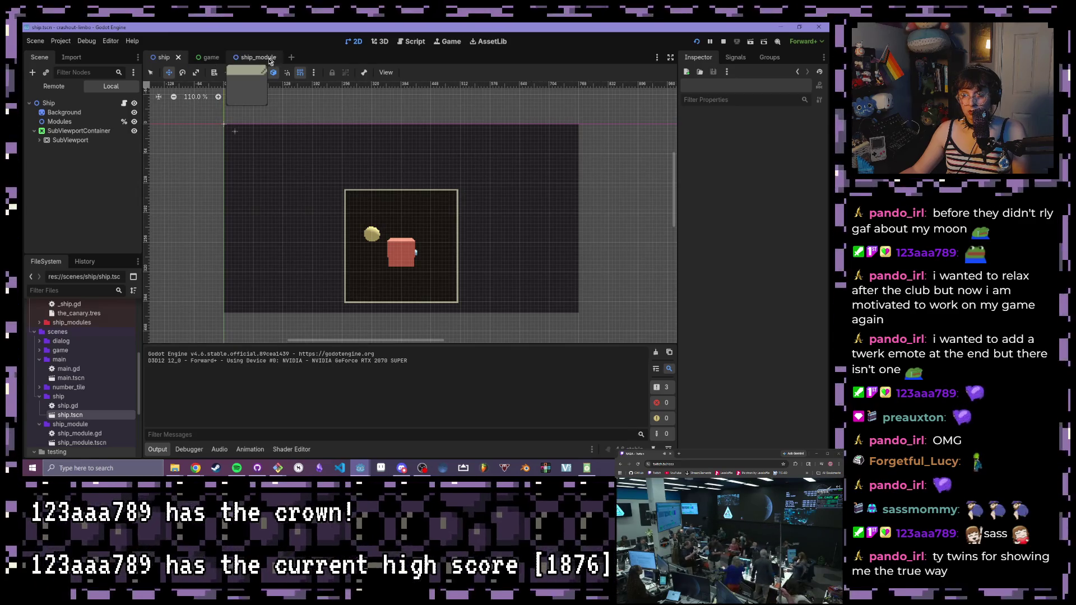
# - View ship_module.gd from the ship_module scene, then reopen ship.gd at line 12
pyautogui.click(266, 63)
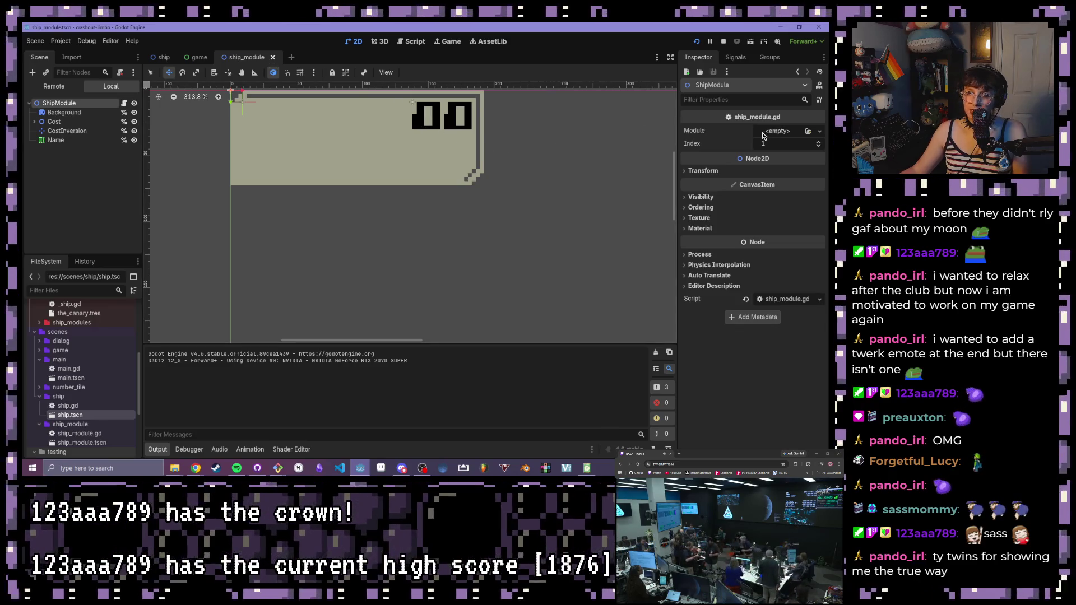
pyautogui.click(413, 41)
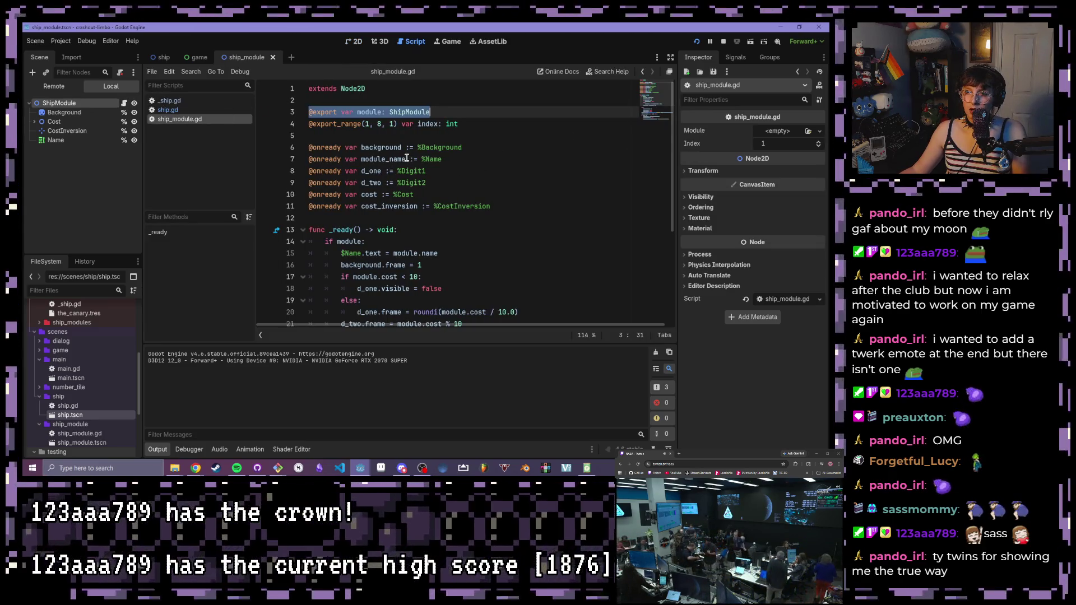
pyautogui.click(163, 57)
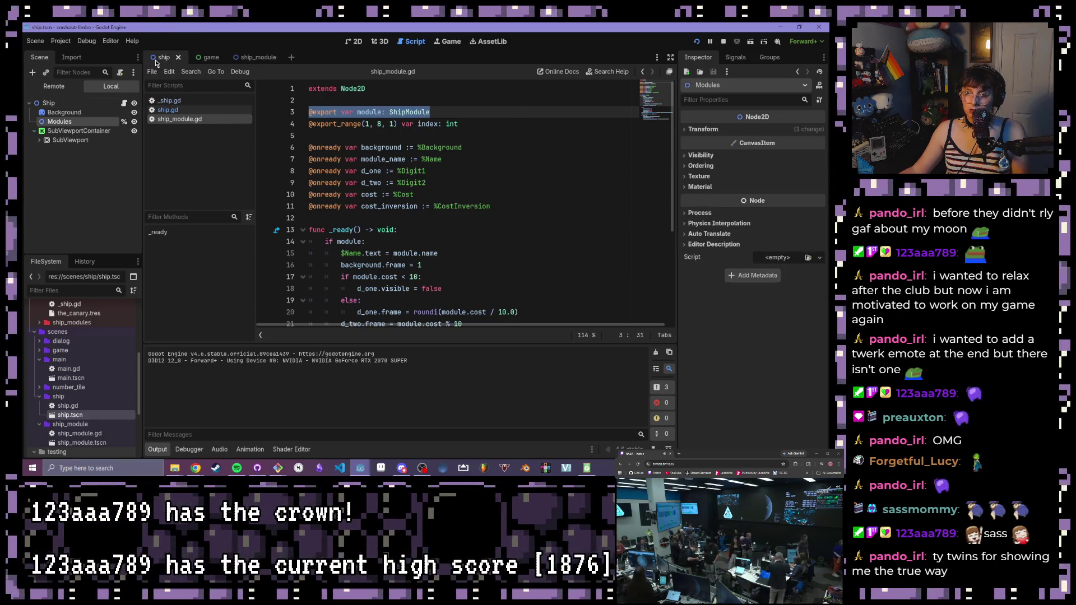
pyautogui.click(123, 104)
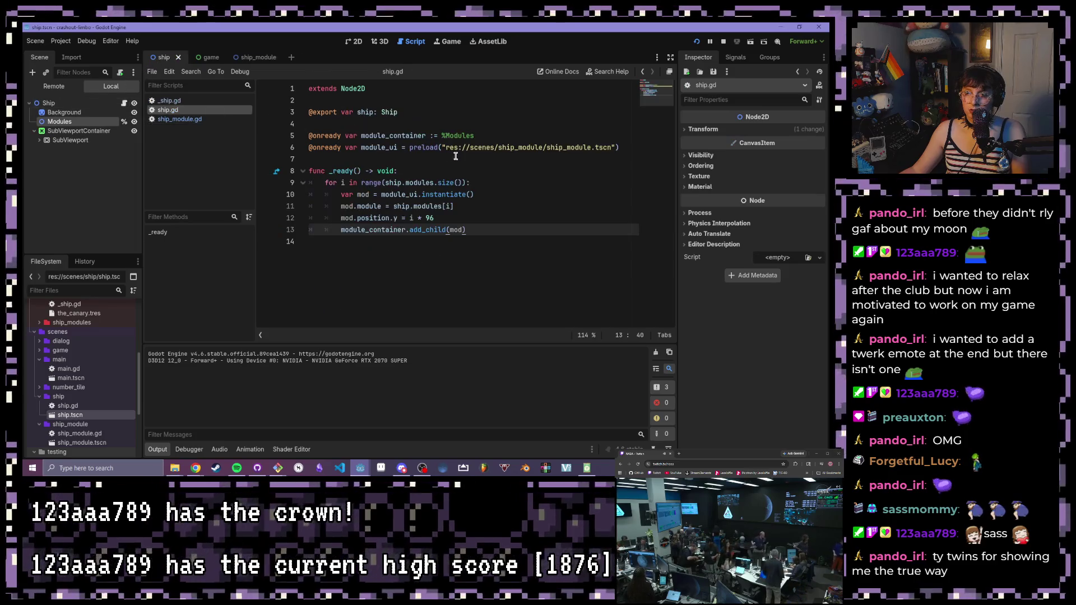
pyautogui.click(489, 220)
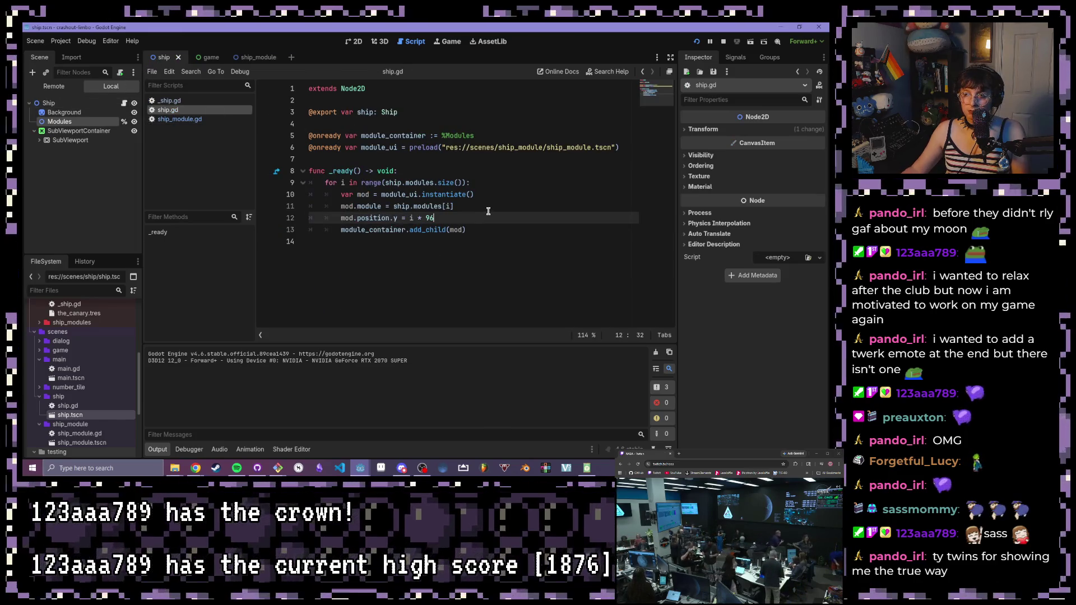
# - Add line 13 'mod.module.index = i + 1', save, and run the game
pyautogui.press('Return')
pyautogui.write('mod.ind')
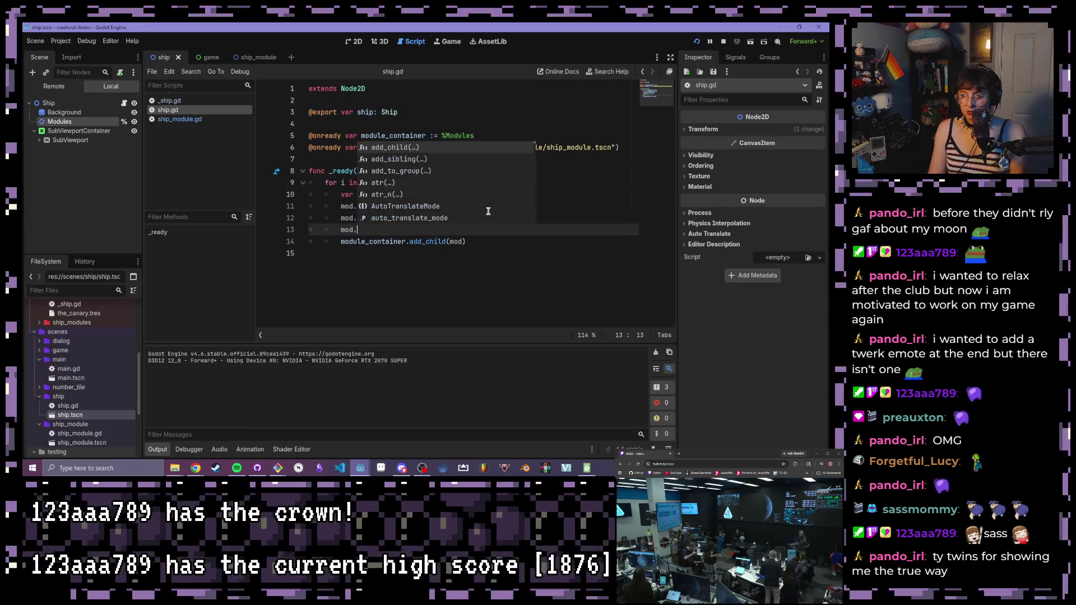
pyautogui.write('ex')
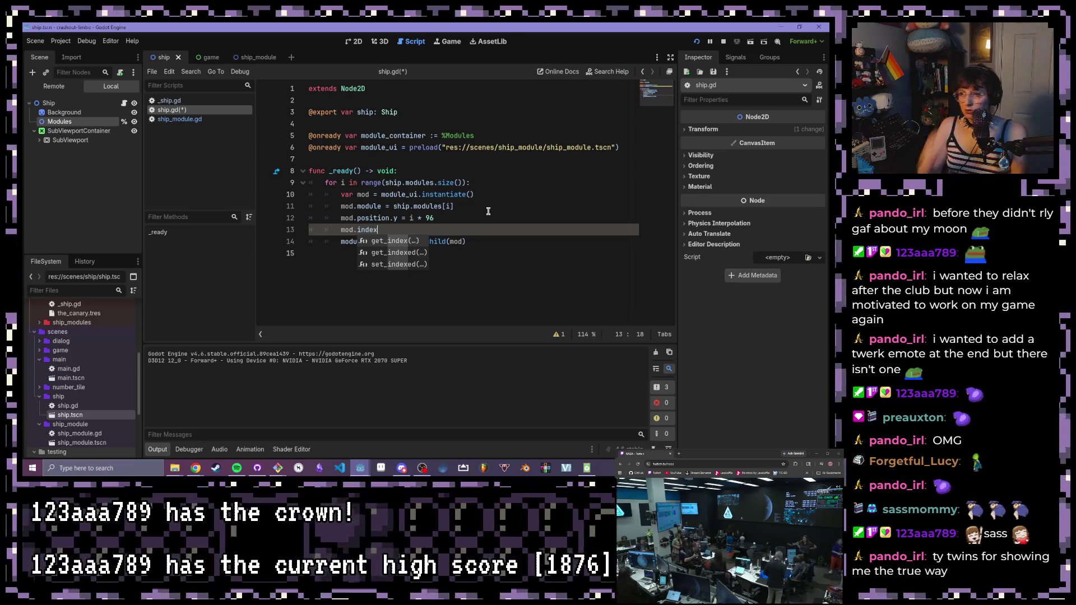
pyautogui.press('BackSpace')
pyautogui.press('BackSpace')
pyautogui.press('BackSpace')
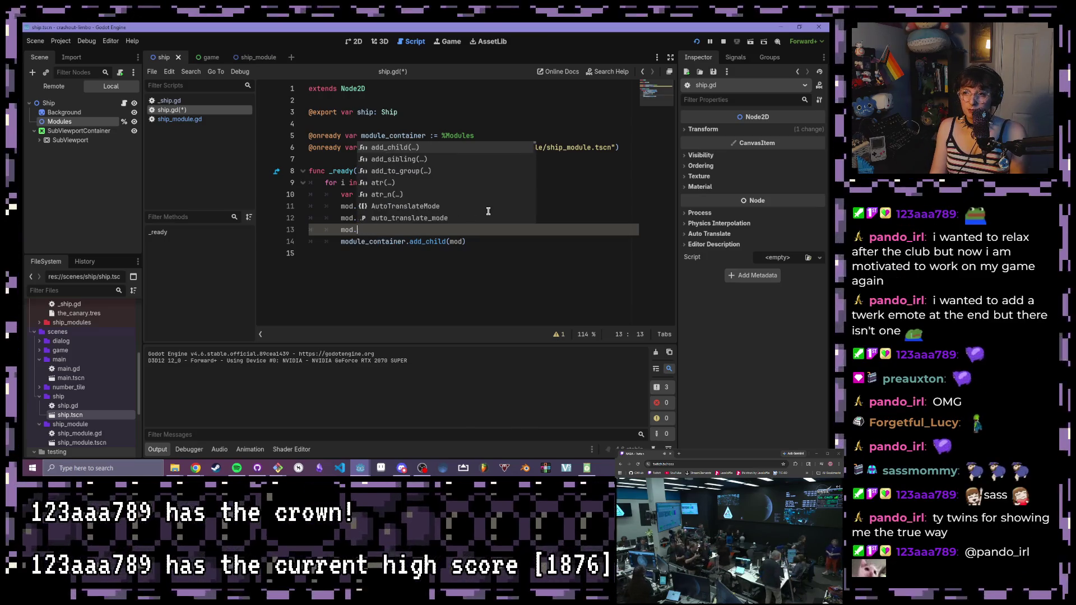
pyautogui.write('module.index ')
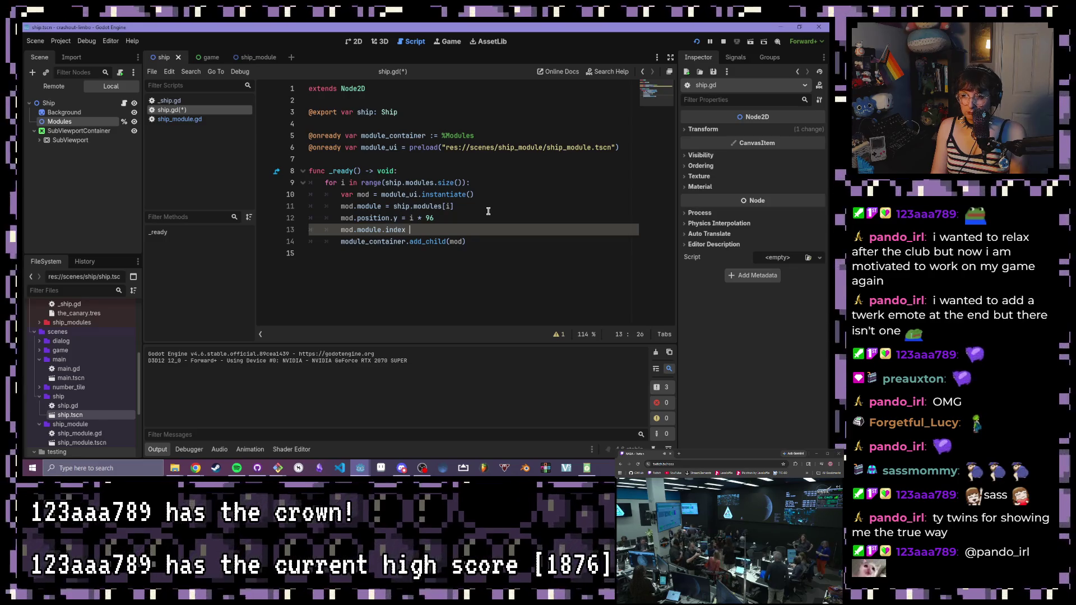
pyautogui.write('= i')
pyautogui.hotkey('ctrl', 's')
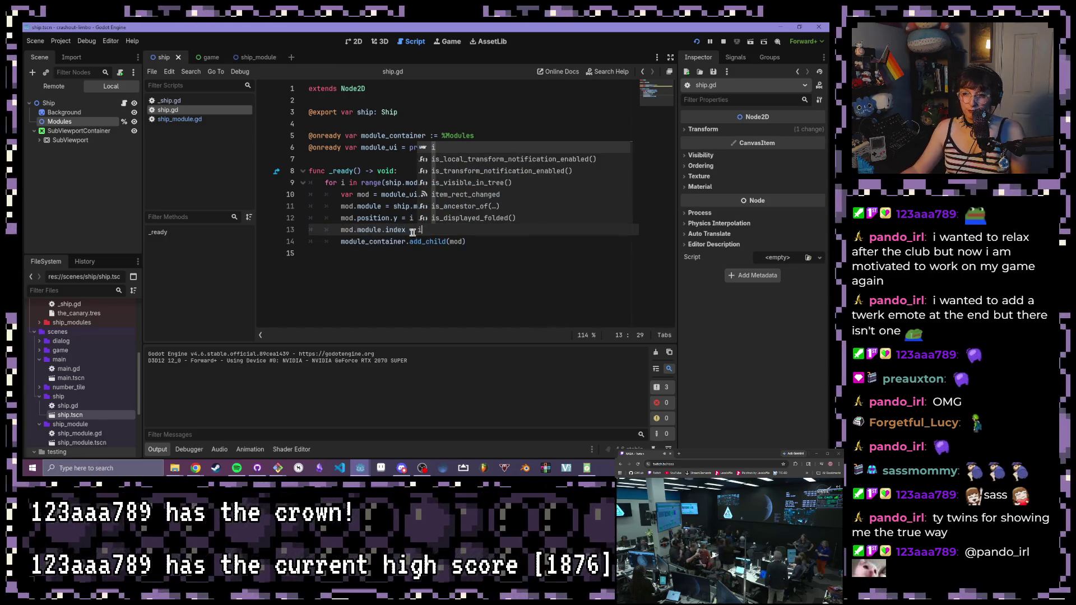
pyautogui.write('+')
pyautogui.press('F5')
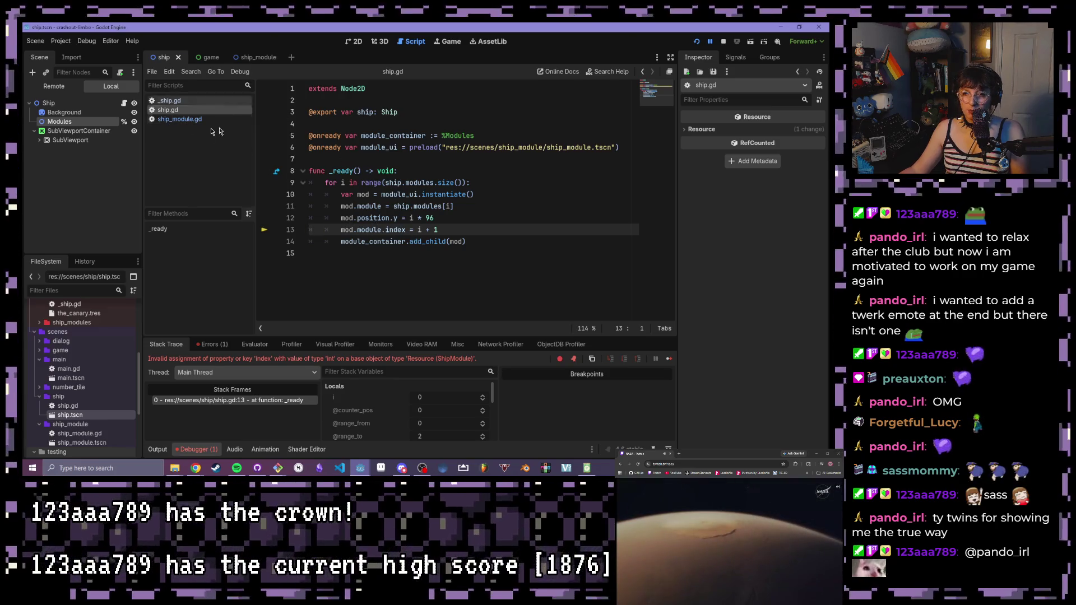
# - After checking ship_module.gd's index export, change line 13 to mod.index = i + 1 and rerun
pyautogui.click(179, 119)
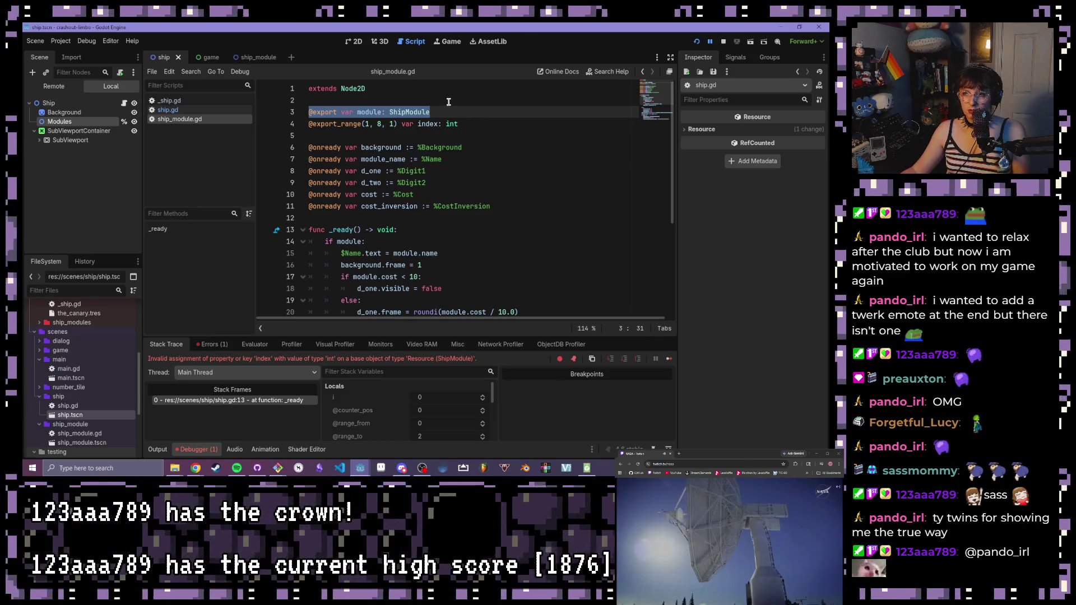
pyautogui.click(494, 124)
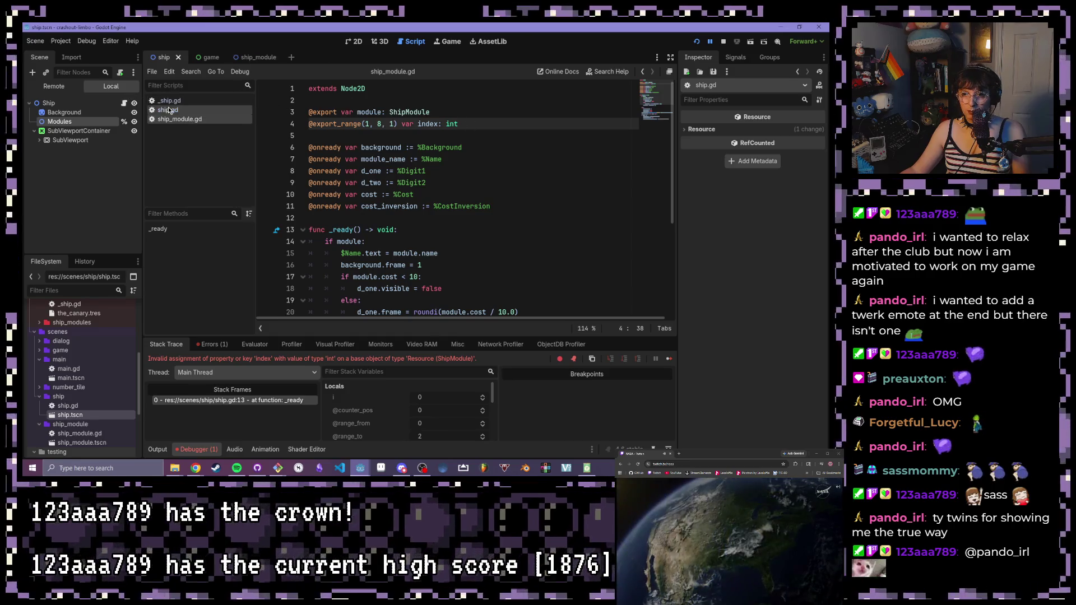
pyautogui.click(170, 111)
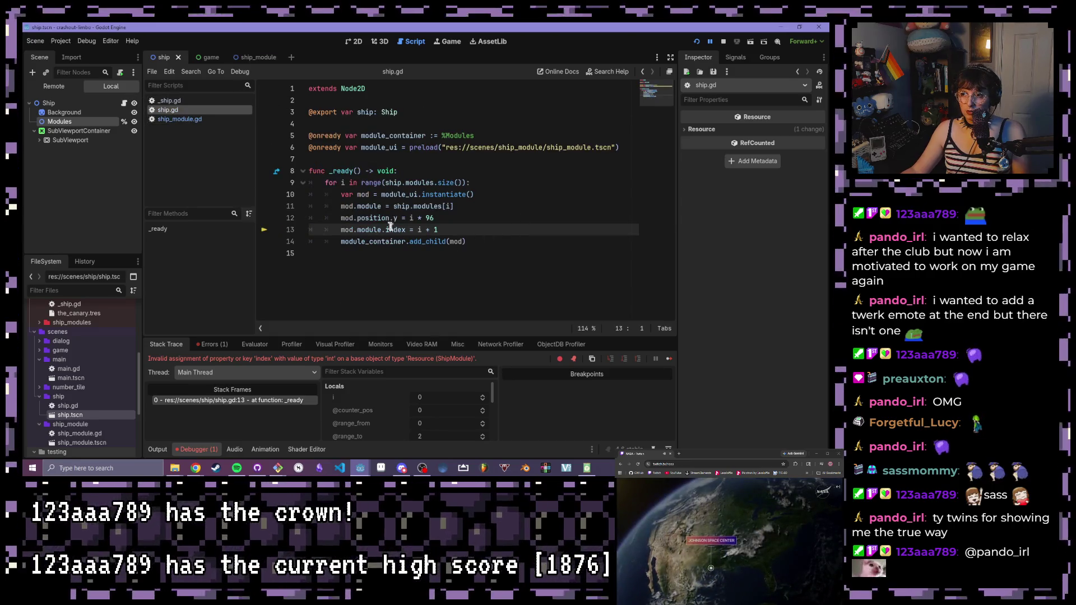
pyautogui.press('BackSpace')
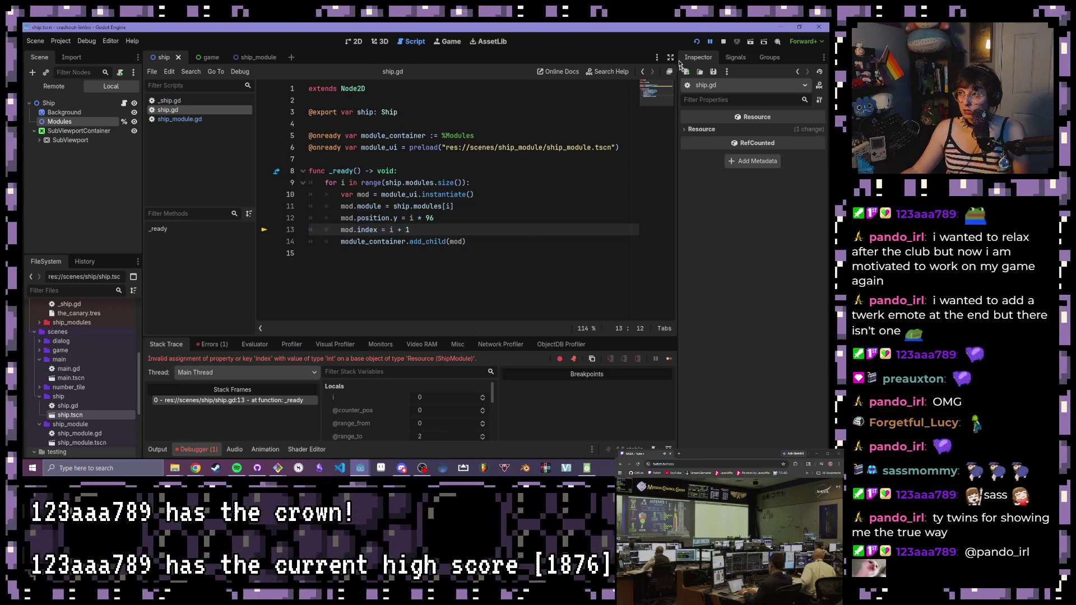
pyautogui.press('F5')
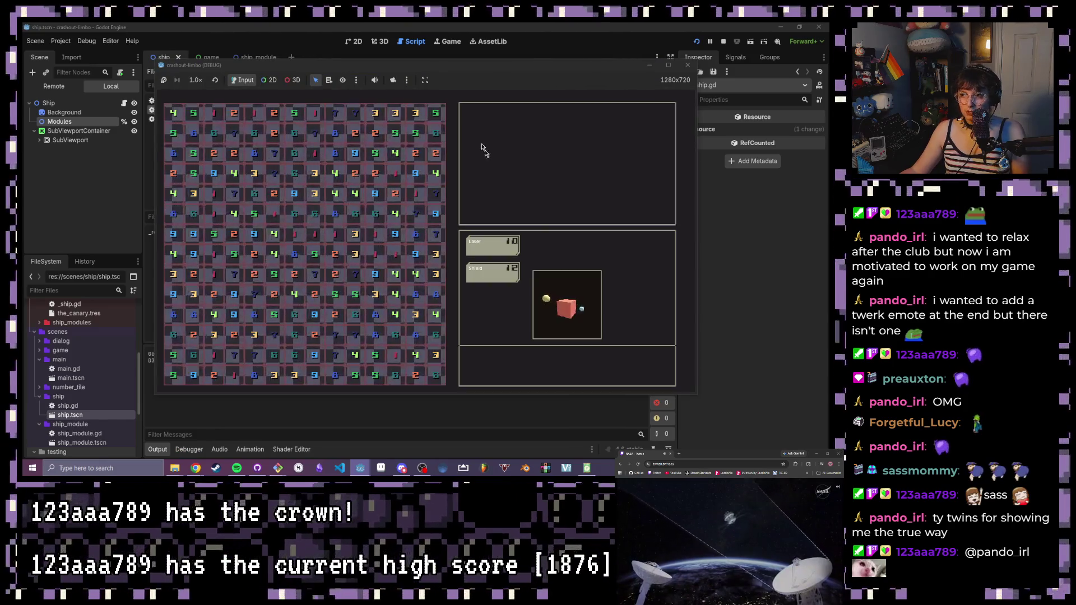
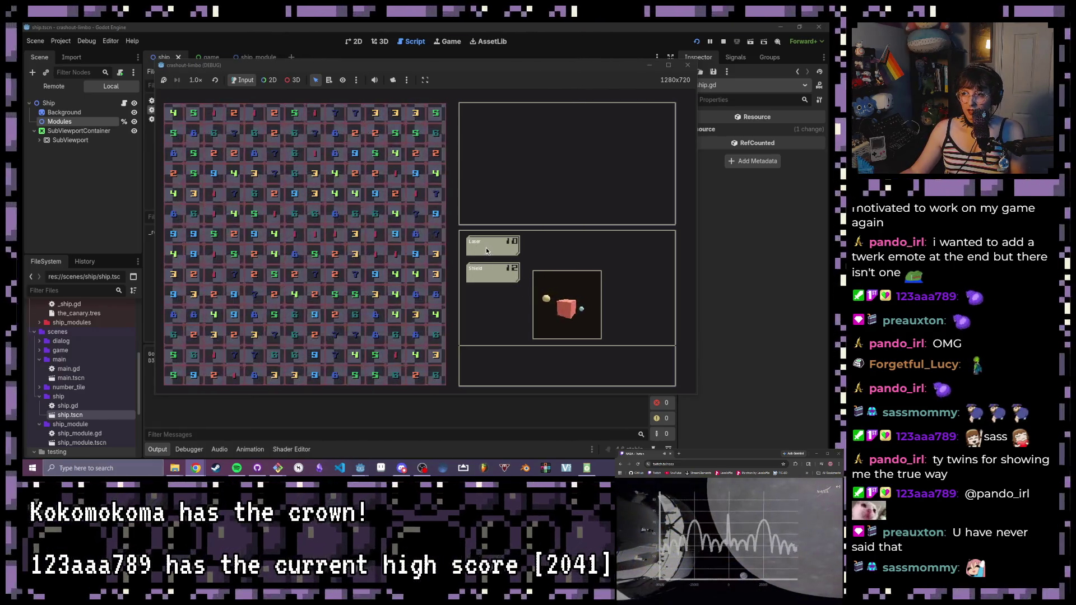
# - Maximize the running game window to test it, then stop the run and return to ship.gd
pyautogui.click(668, 65)
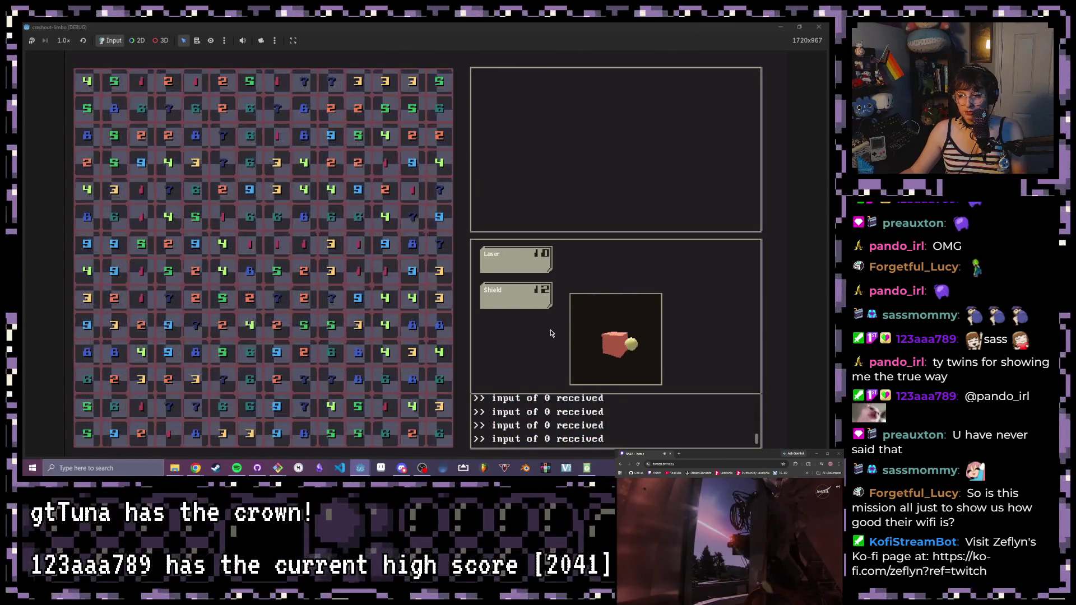
pyautogui.click(819, 27)
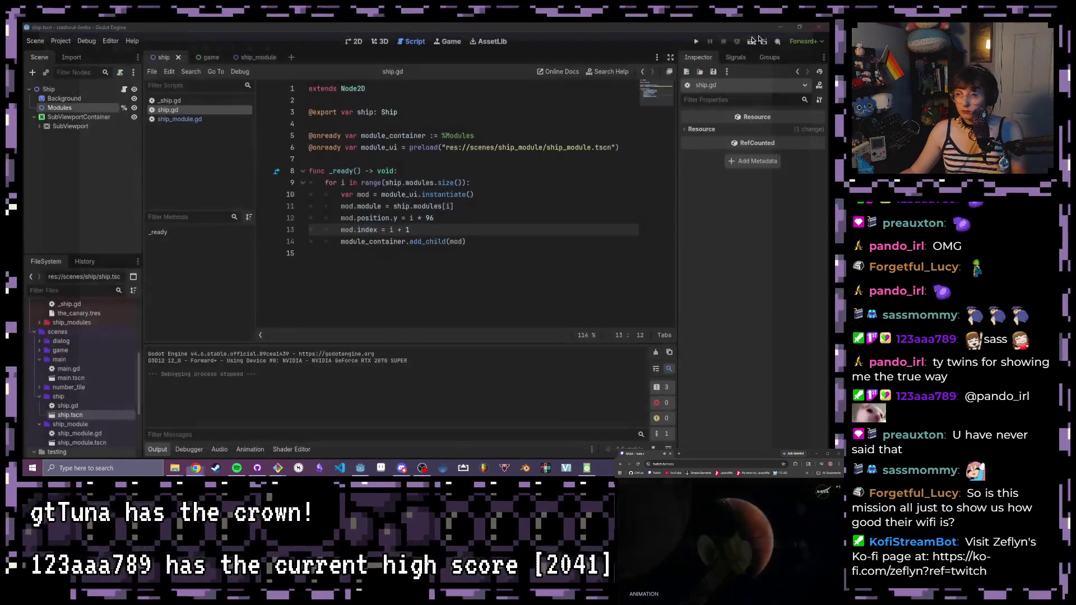
# - Open game.gd from the game scene and select the calculate_tiles(selected_tiles) call on line 41
pyautogui.click(482, 147)
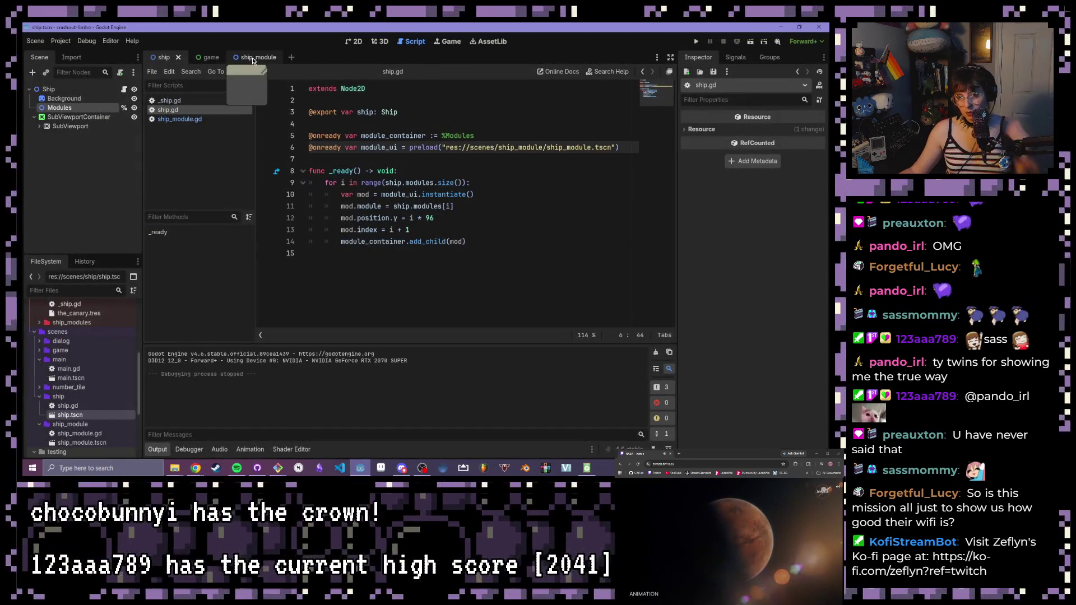
pyautogui.moveTo(199, 65); pyautogui.dragTo(198, 66)
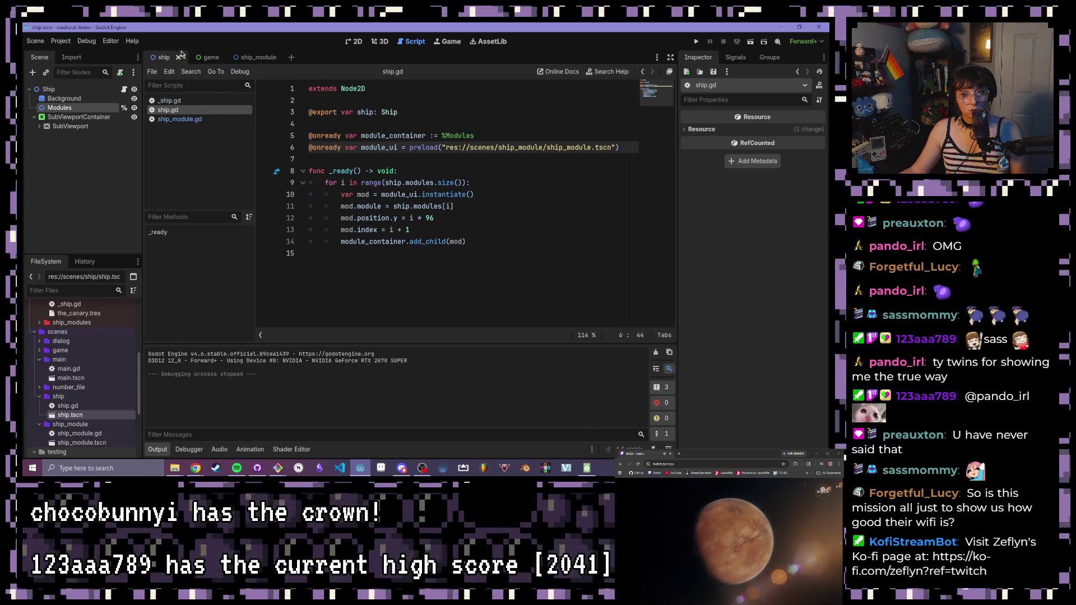
pyautogui.click(210, 58)
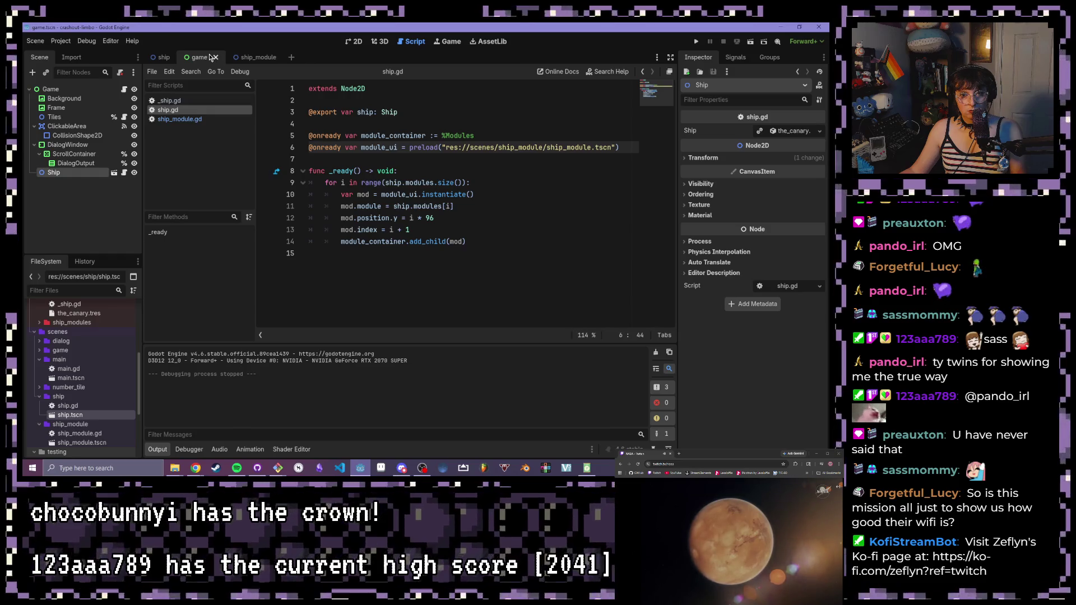
pyautogui.click(124, 90)
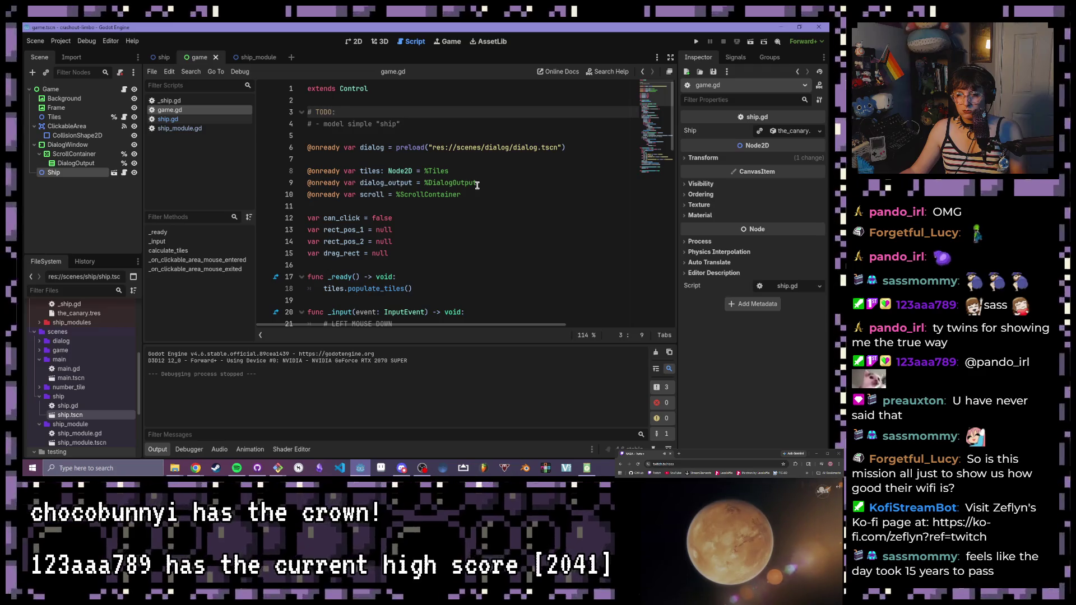
pyautogui.scroll(-4, 474, 185)
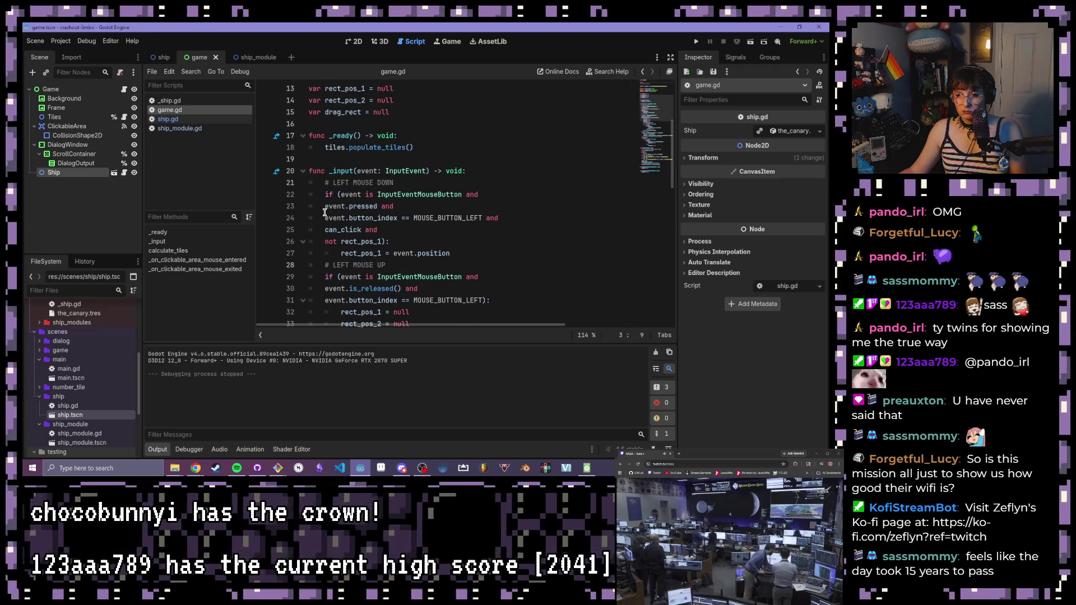
pyautogui.scroll(-1, 446, 136)
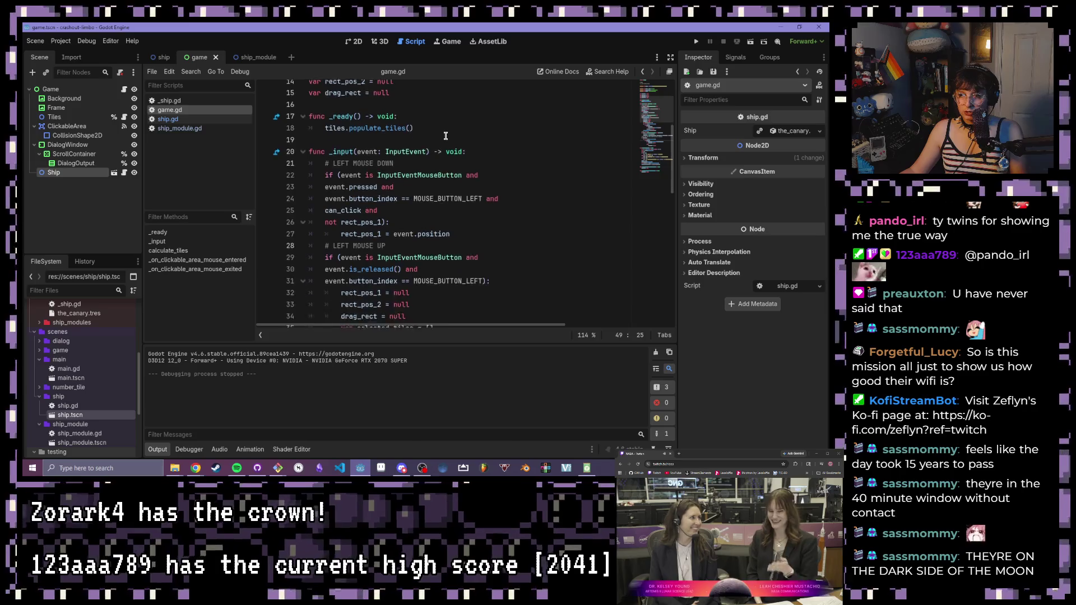
pyautogui.scroll(-1, 445, 136)
pyautogui.scroll(-1, 480, 269)
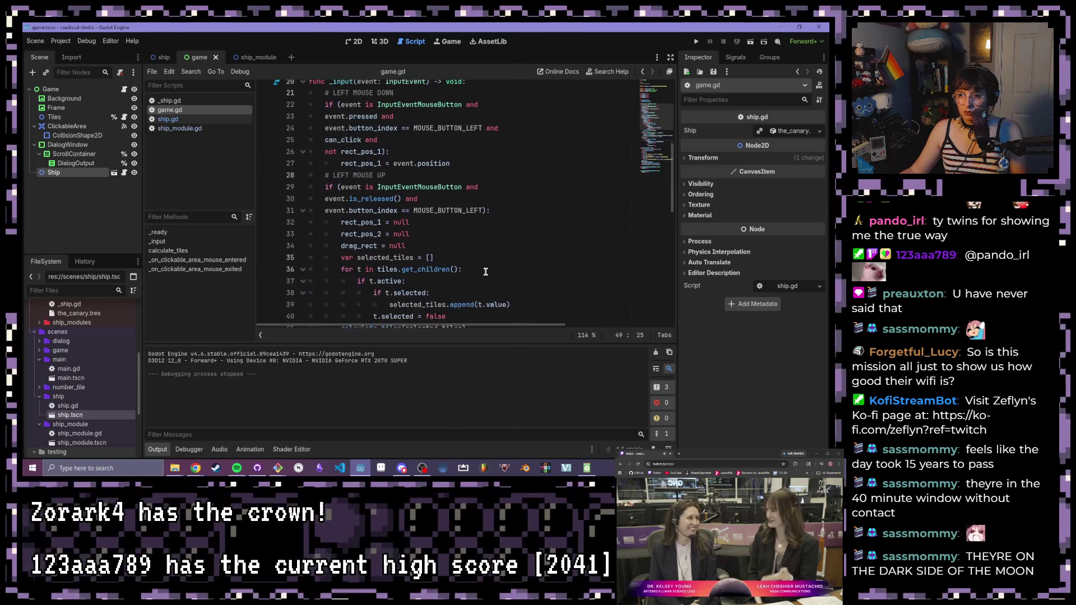
pyautogui.click(474, 312)
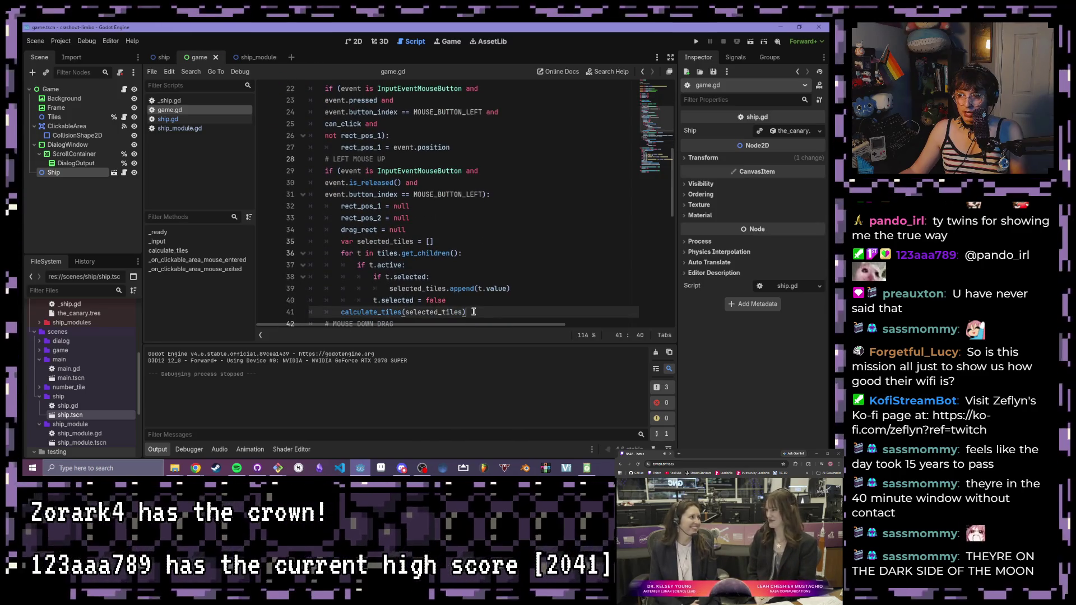
pyautogui.keyDown('shift'); pyautogui.click(385, 312); pyautogui.keyUp('shift')
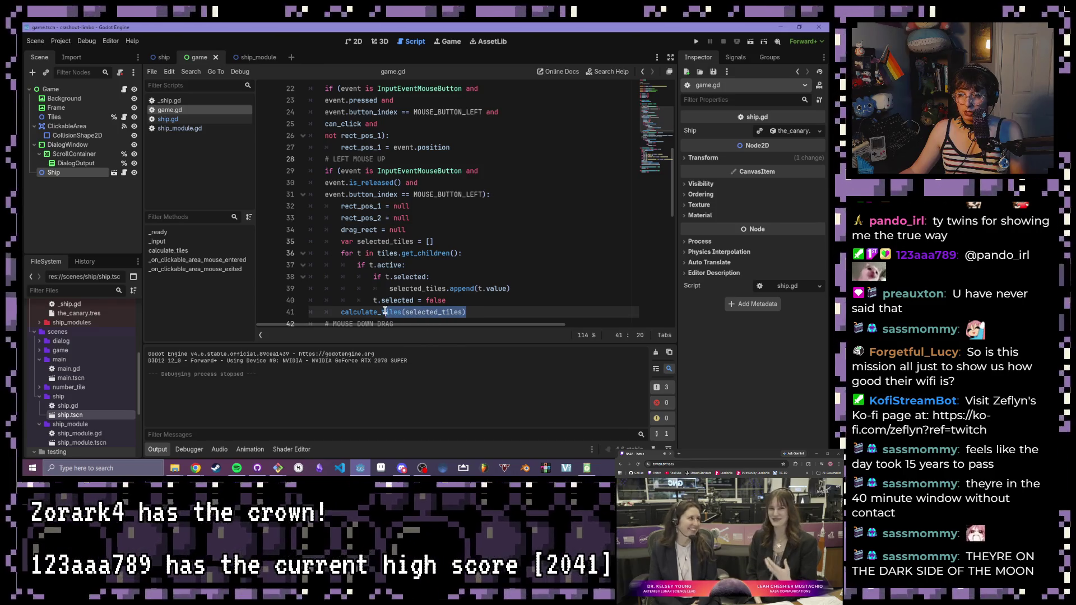
pyautogui.moveTo(385, 311); pyautogui.dragTo(339, 310)
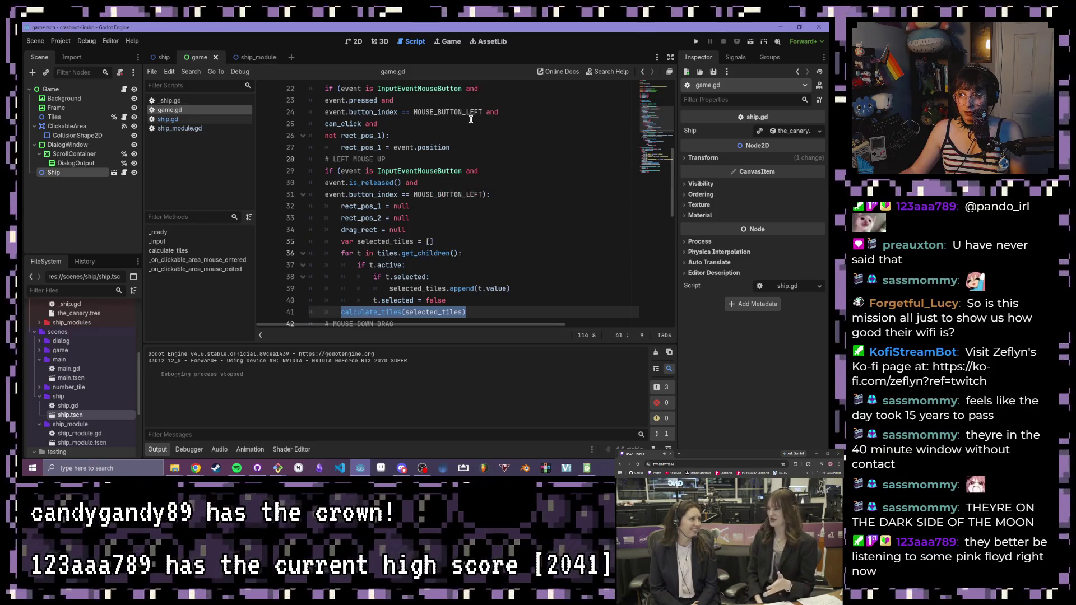
# - Extend the line 31 mouse-release condition with 'and' and 'can_click = true' on a new line
pyautogui.click(485, 194)
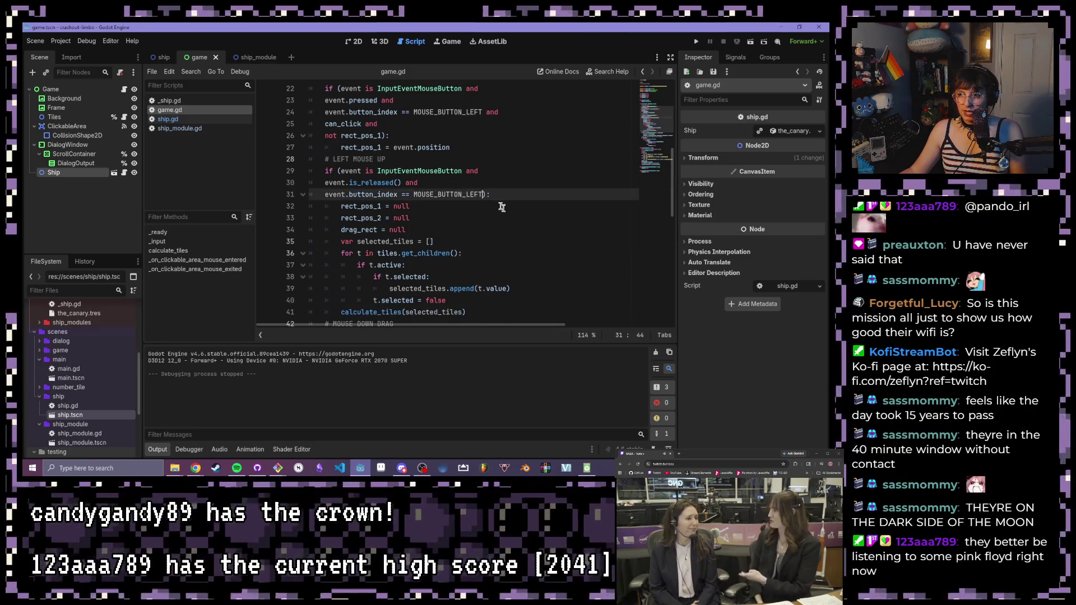
pyautogui.press('BackSpace')
pyautogui.press('BackSpace')
pyautogui.press('BackSpace')
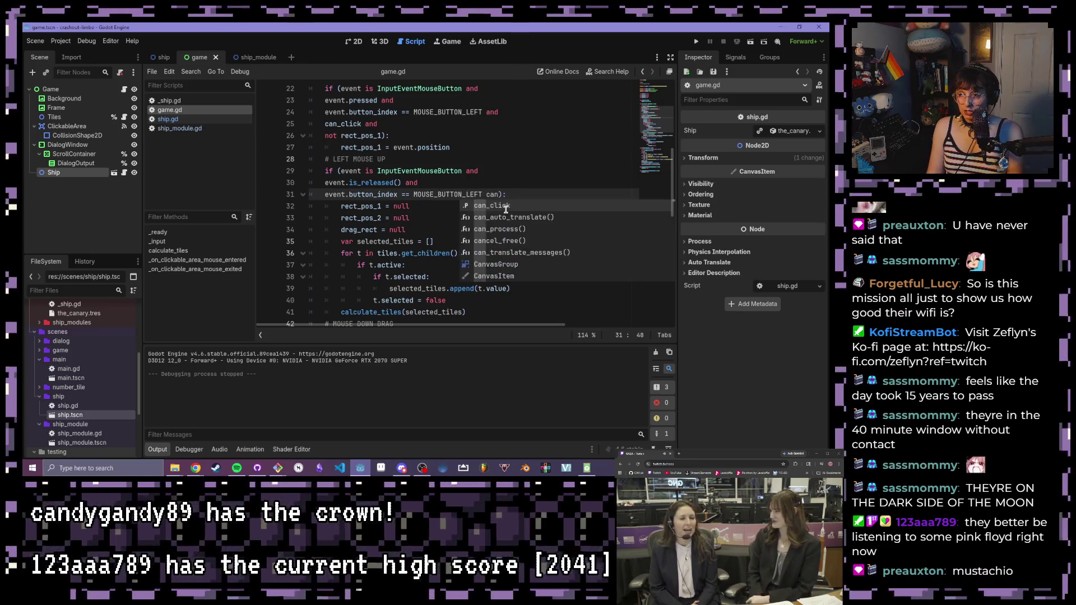
pyautogui.write('and')
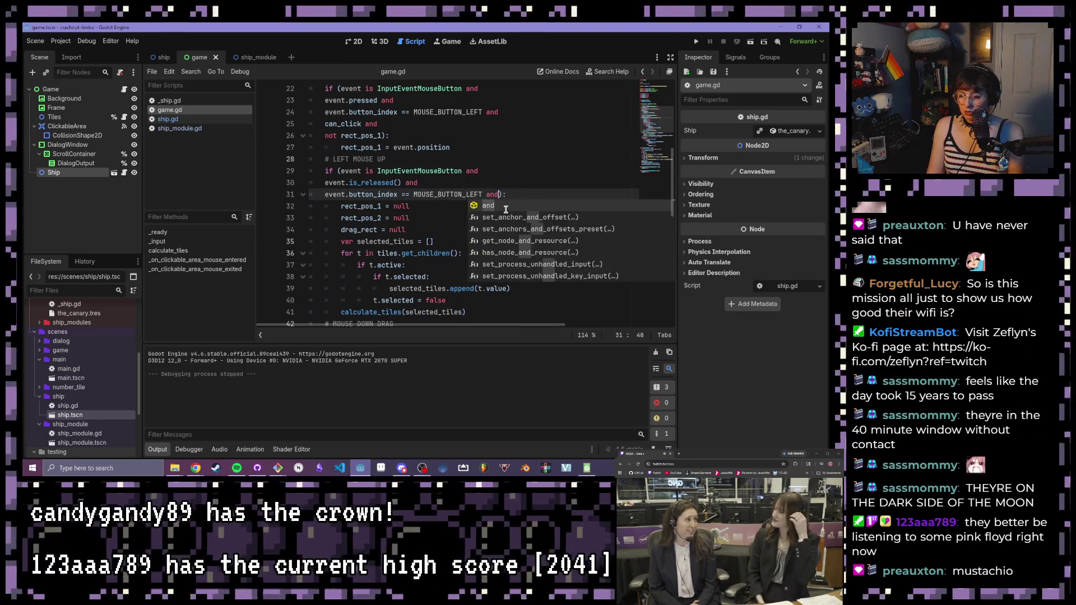
pyautogui.press('Return')
pyautogui.write('n_click = ')
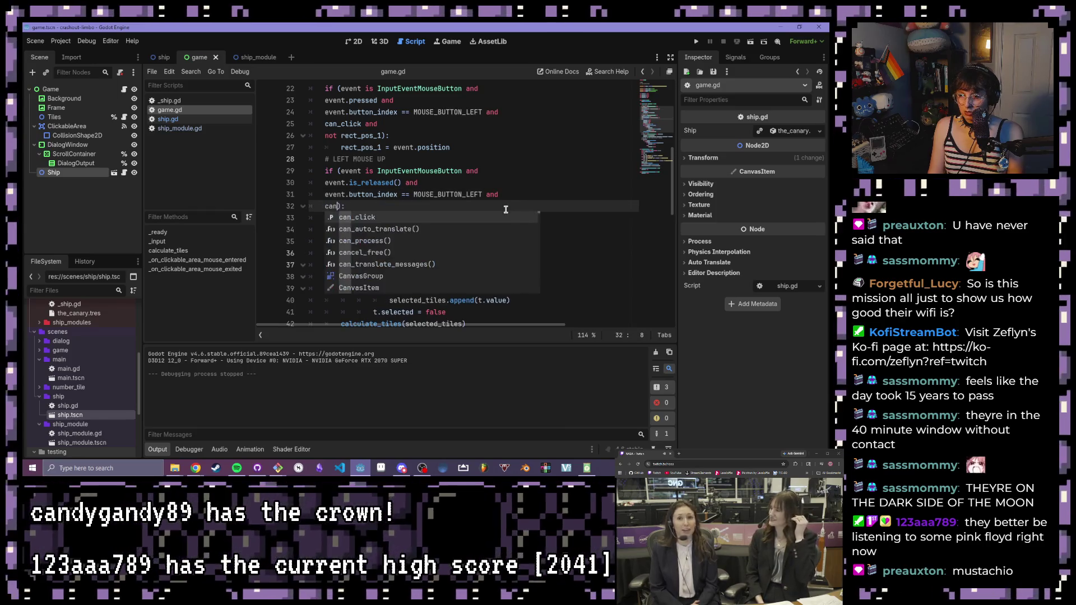
pyautogui.write('true')
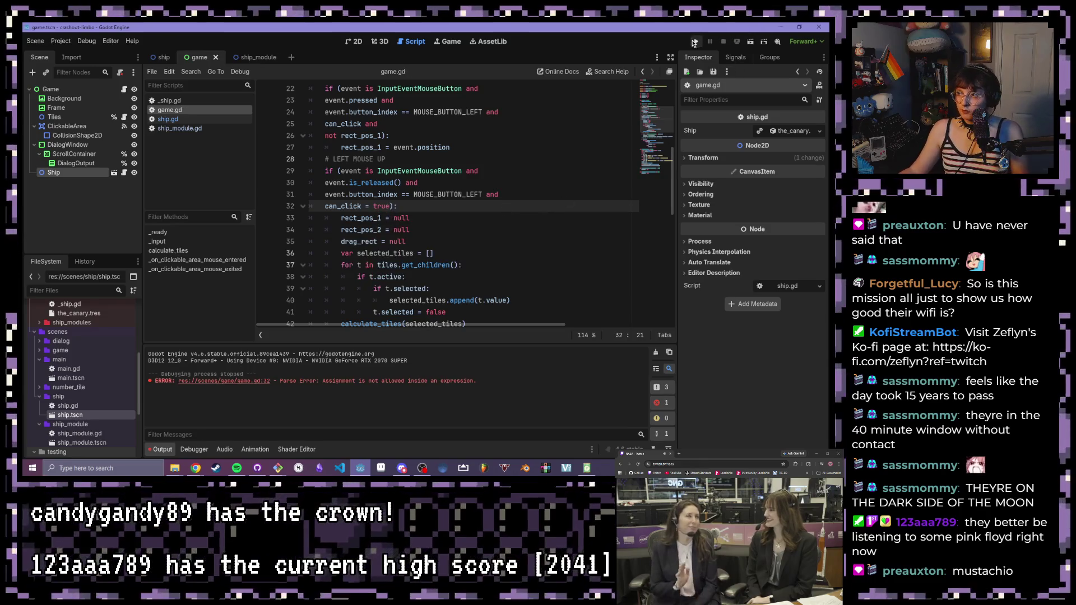
# - After the parse error, strip ' = true' so line 32 checks plain can_click, then relaunch the game
pyautogui.click(694, 43)
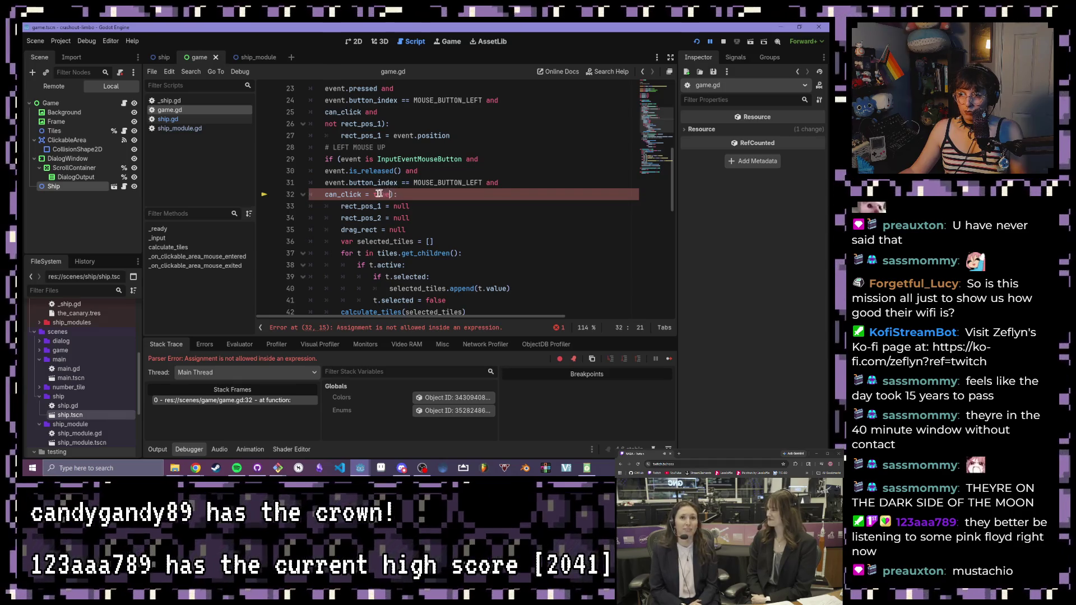
pyautogui.press('BackSpace')
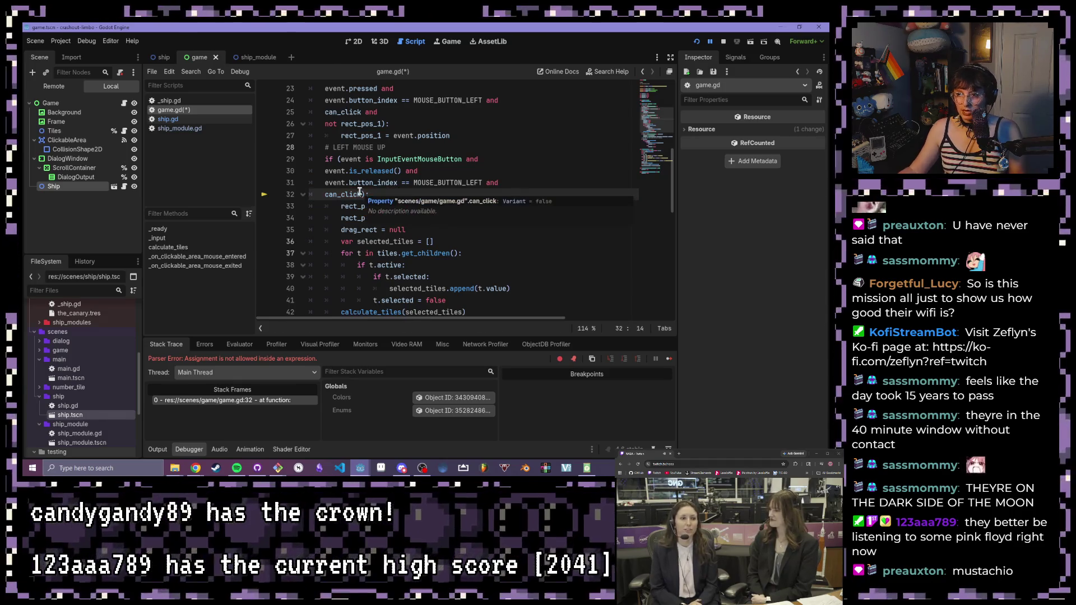
pyautogui.hotkey('ctrl', 'a')
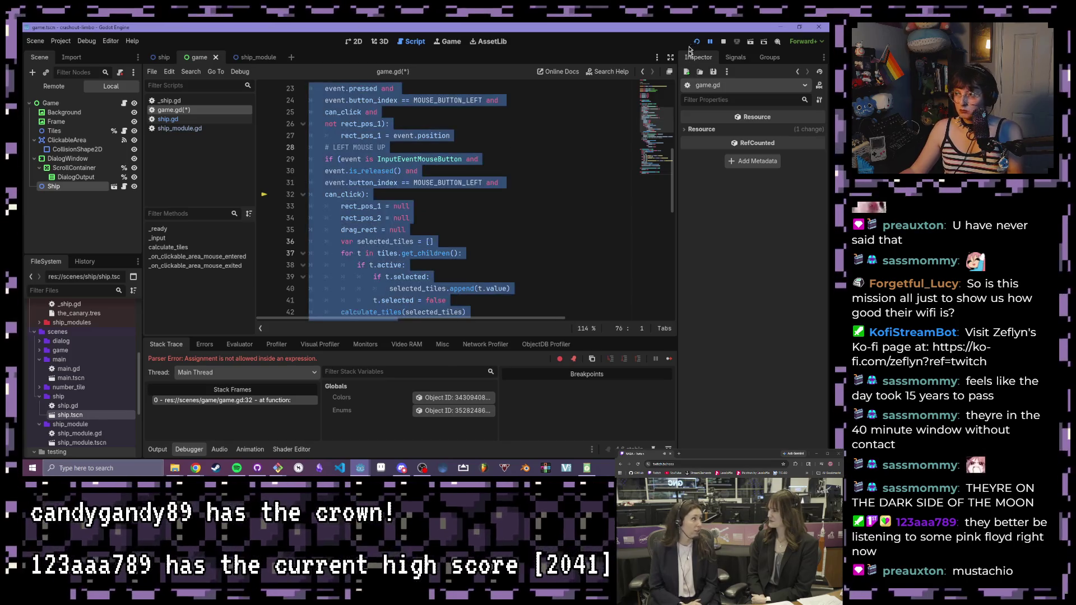
pyautogui.click(695, 45)
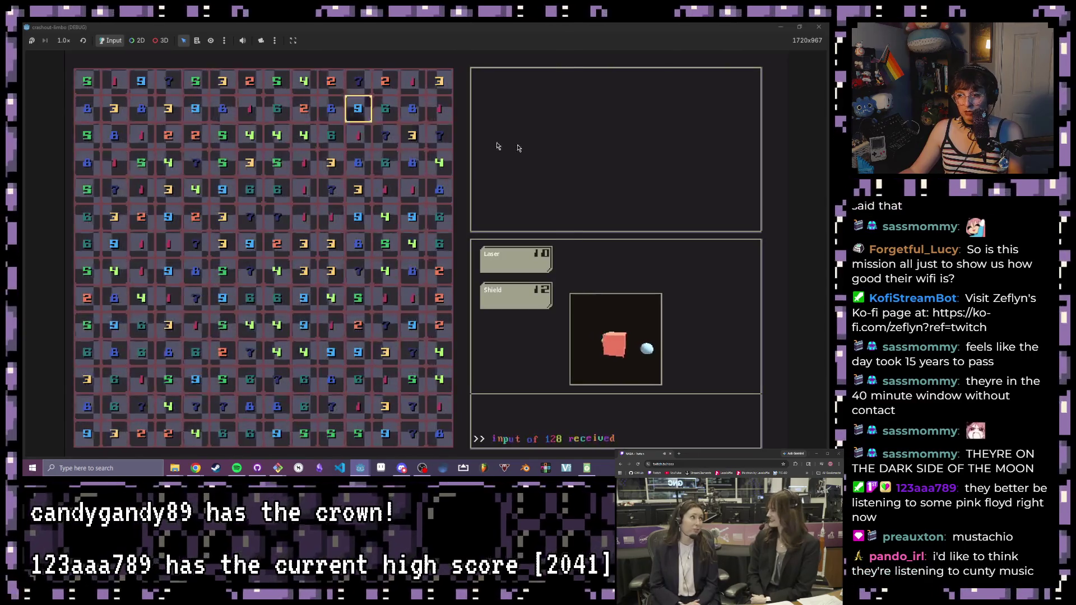
# - Drag-select a block of grid tiles in the running game, then close the test run
pyautogui.moveTo(188, 182); pyautogui.dragTo(323, 262)
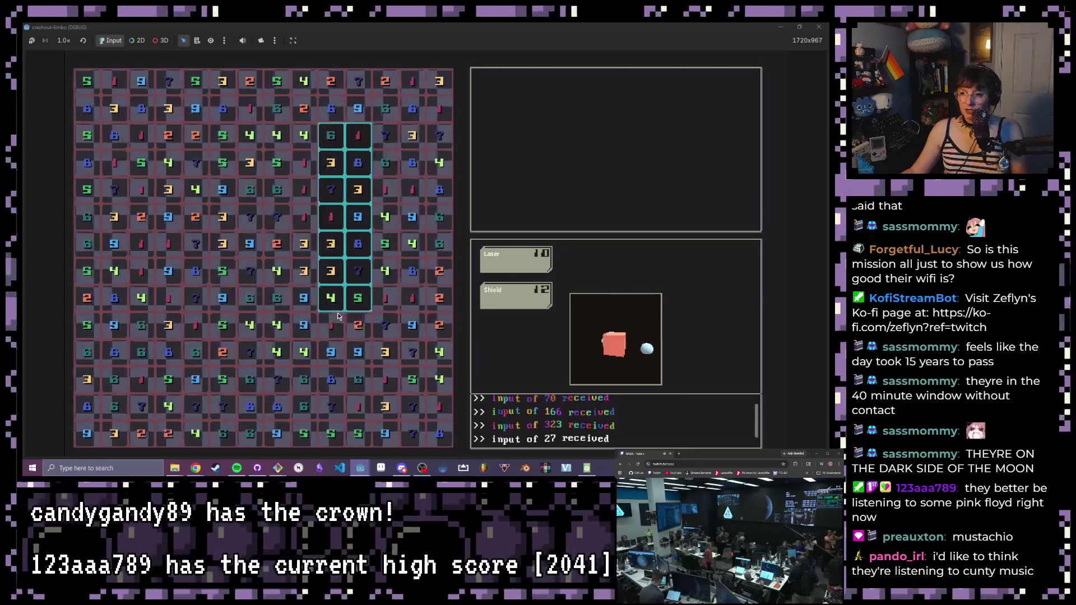
pyautogui.click(768, 456)
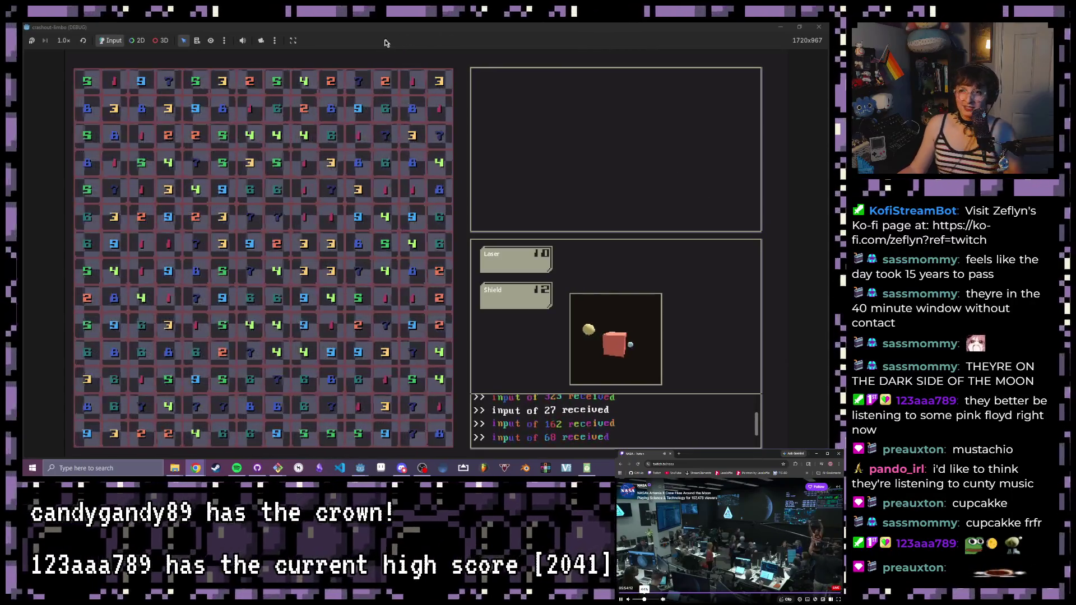
pyautogui.click(819, 27)
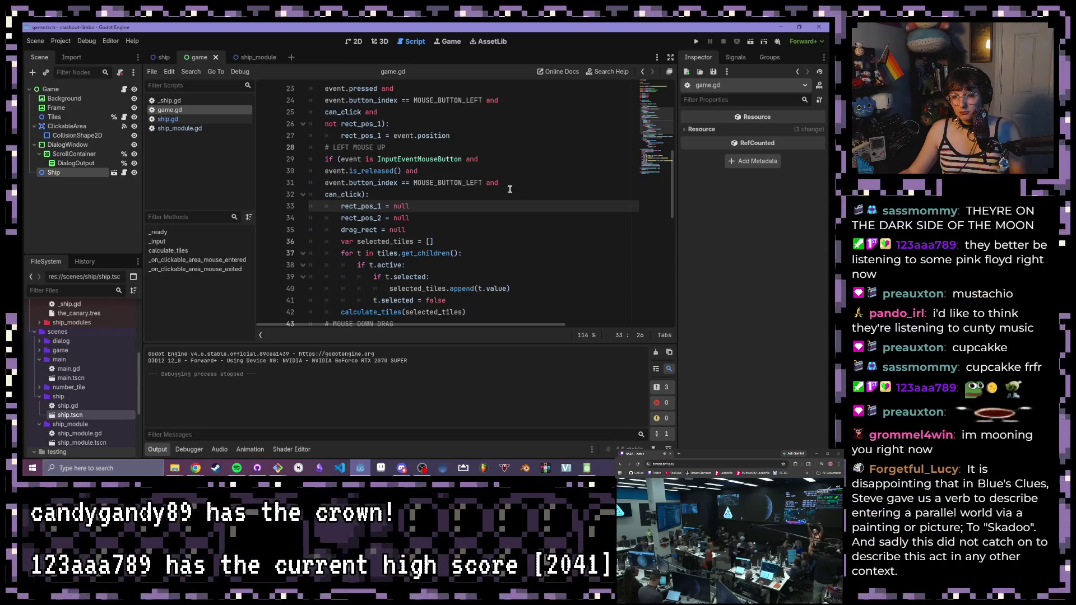
pyautogui.click(250, 57)
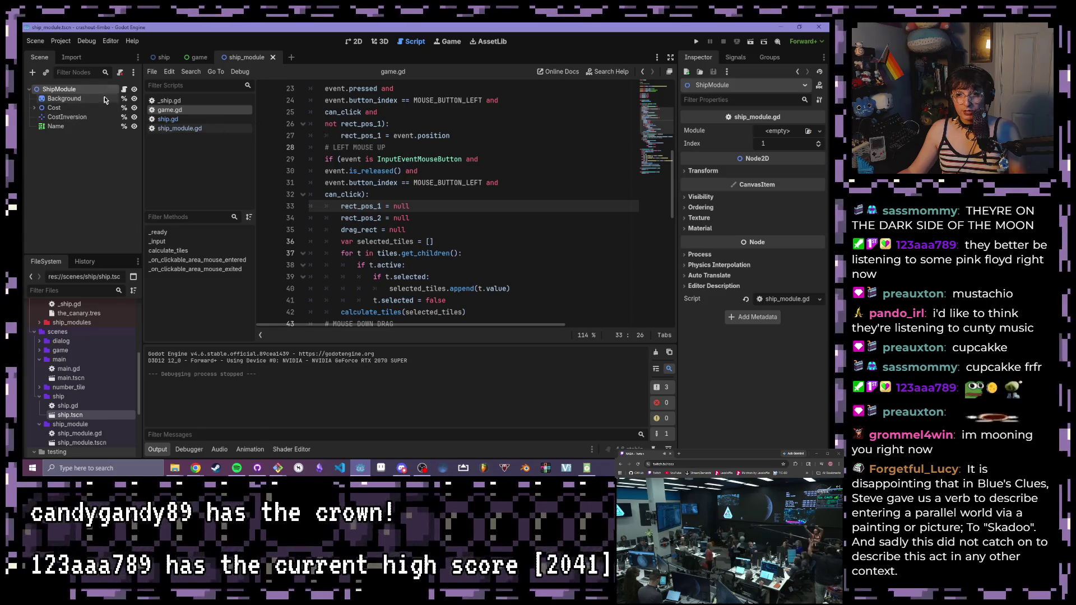
pyautogui.click(179, 128)
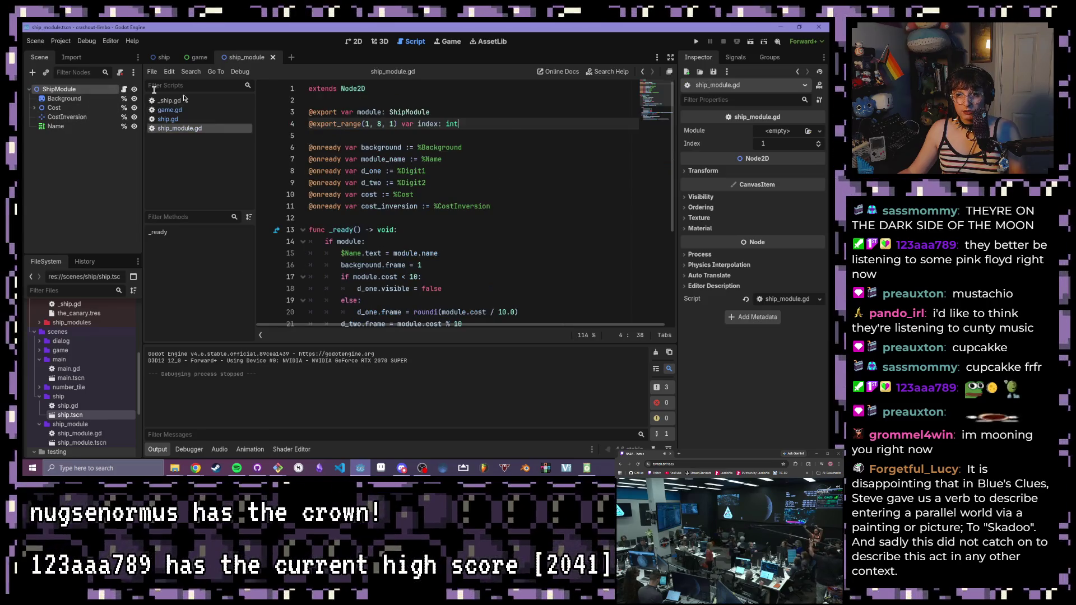
pyautogui.click(462, 110)
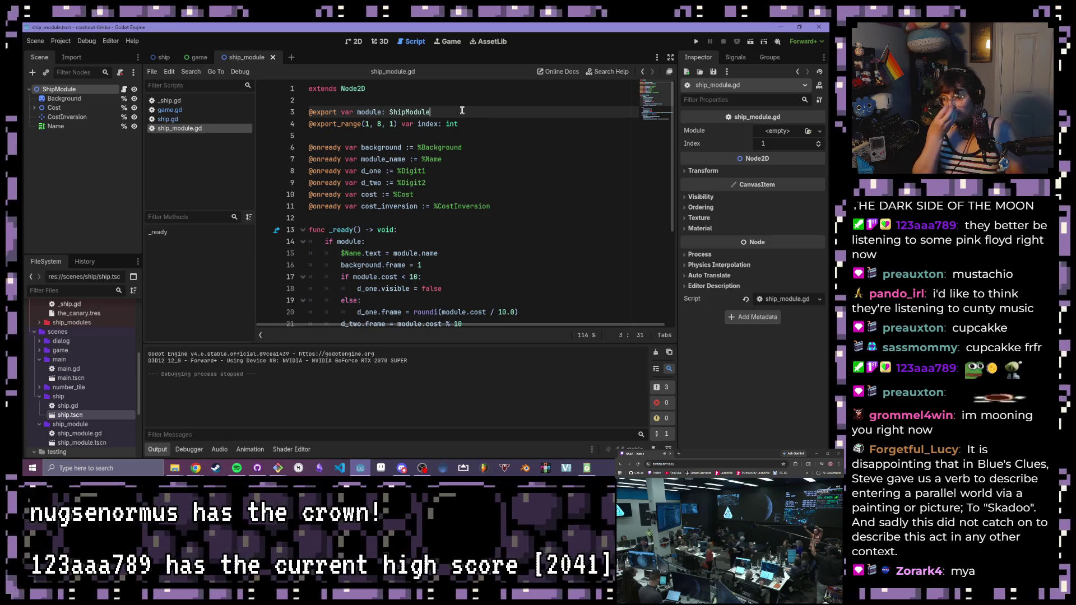
pyautogui.moveTo(458, 124); pyautogui.dragTo(306, 117)
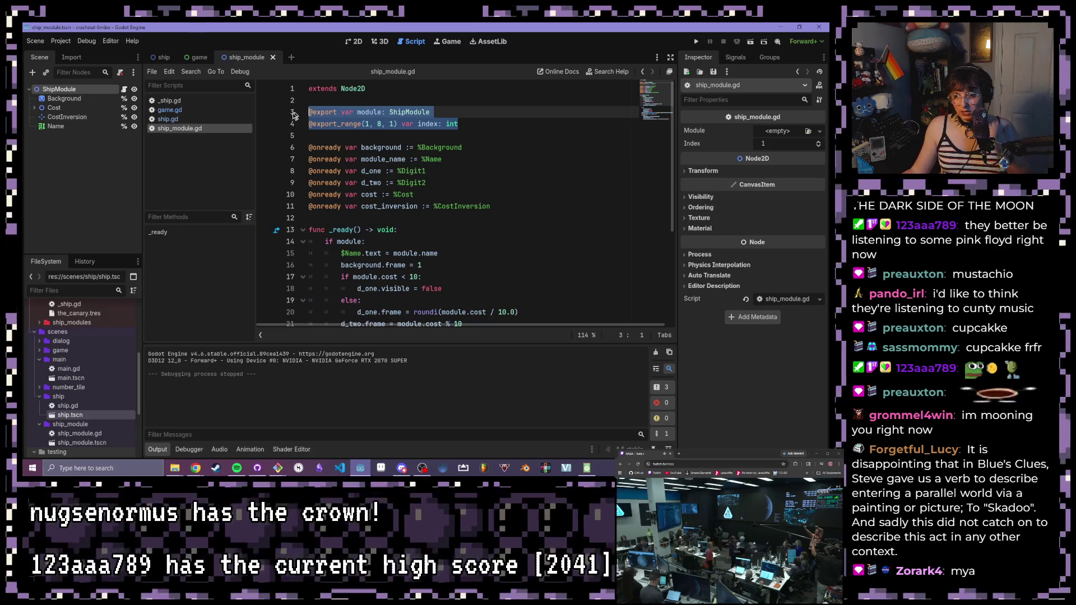
pyautogui.click(432, 191)
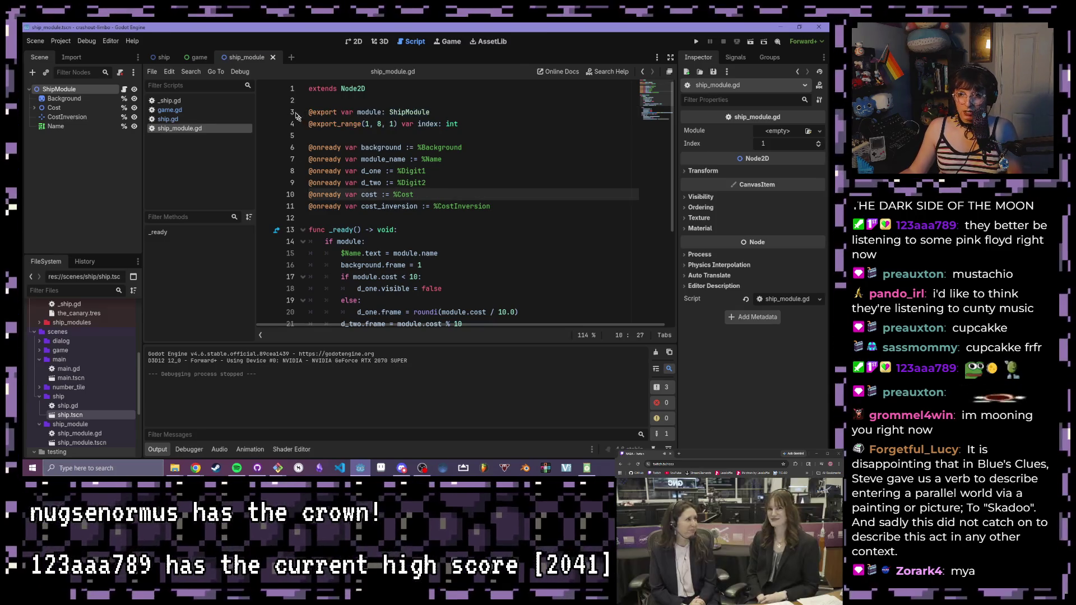
pyautogui.scroll(-3, 423, 162)
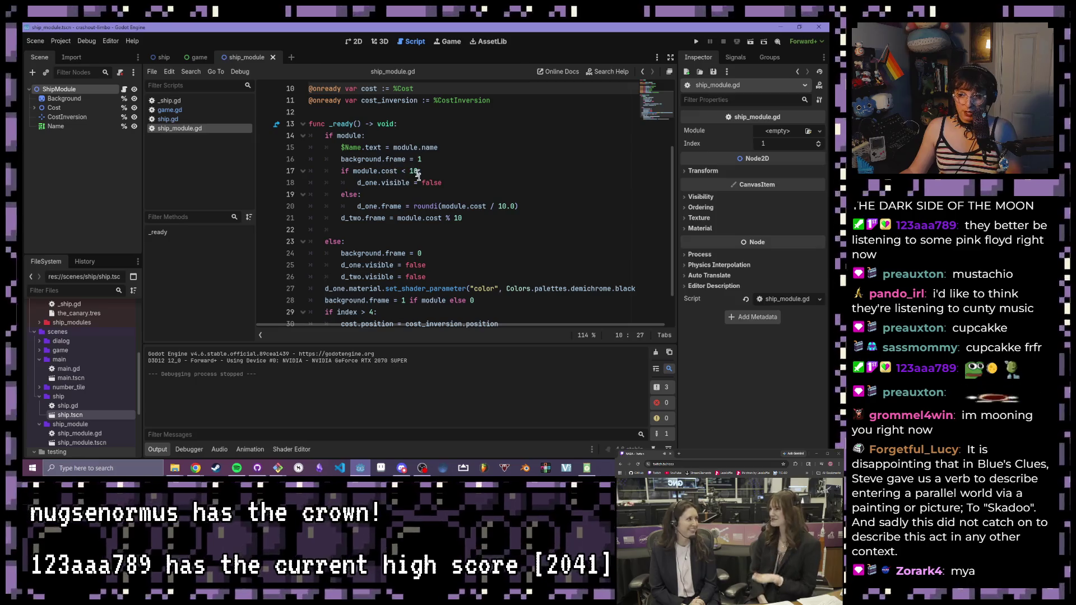
pyautogui.moveTo(421, 159); pyautogui.dragTo(327, 158)
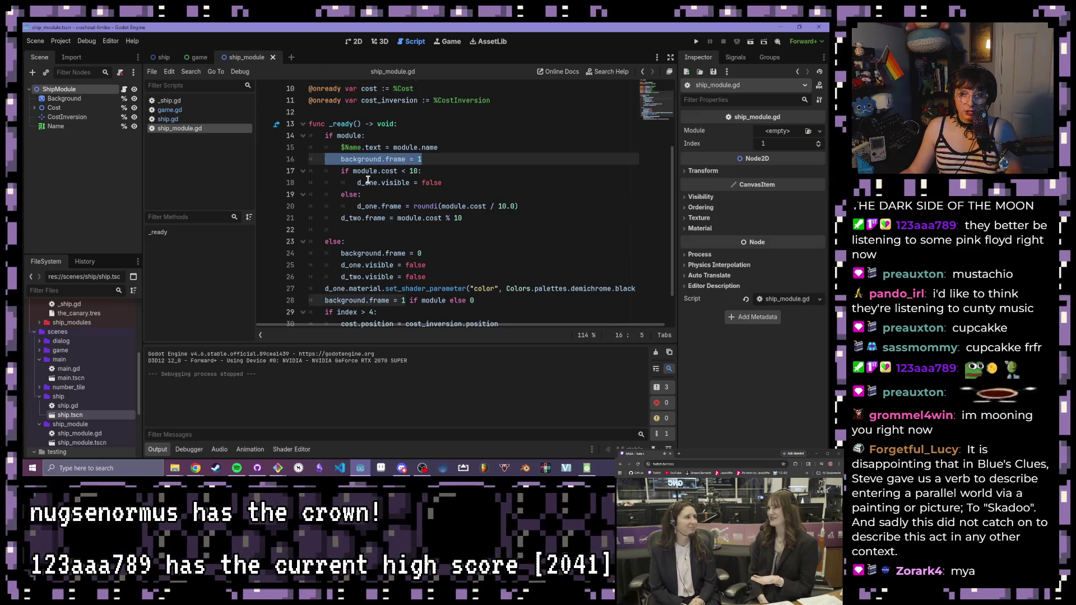
pyautogui.scroll(1, 486, 256)
pyautogui.scroll(-1, 486, 256)
pyautogui.scroll(-1, 485, 256)
pyautogui.moveTo(422, 218); pyautogui.dragTo(326, 218)
pyautogui.scroll(3, 331, 161)
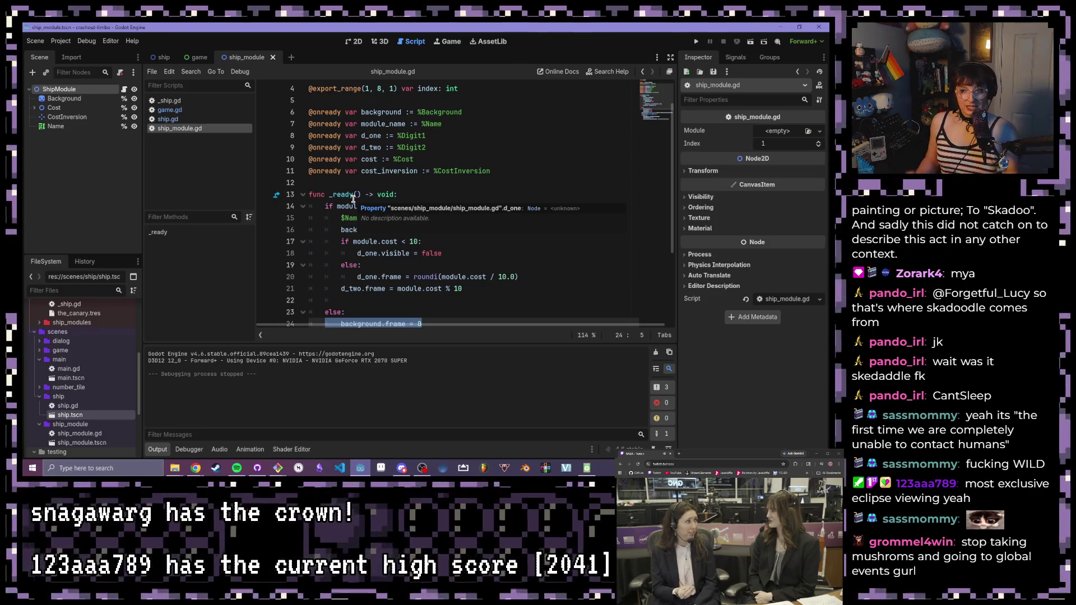
# - Delete the empty line 22 in ship_module.gd's _ready function and save the script
pyautogui.click(446, 201)
pyautogui.scroll(-4, 426, 193)
pyautogui.click(383, 183)
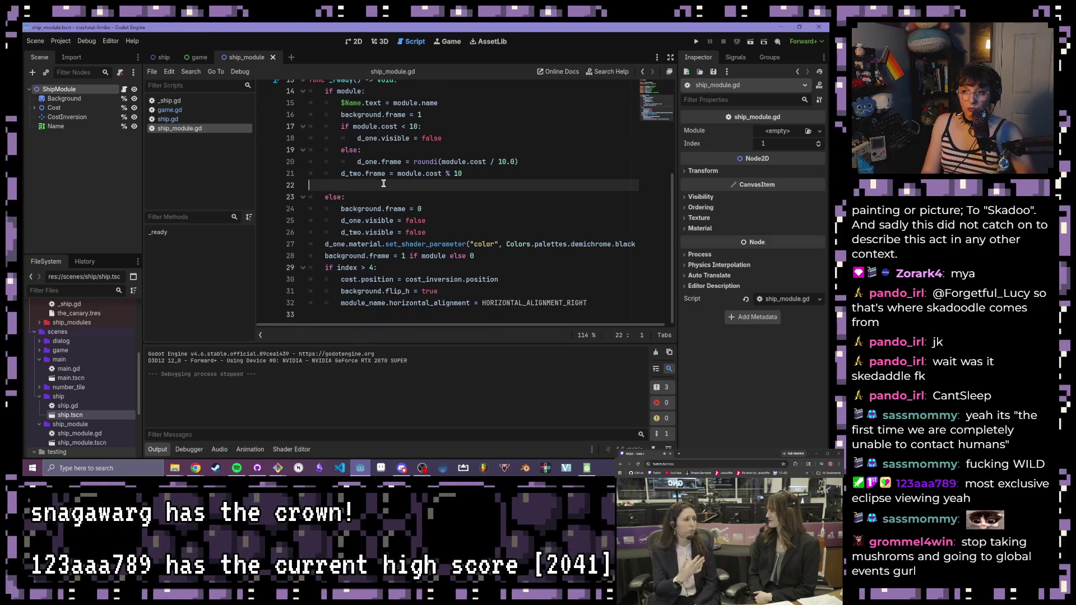
pyautogui.press('BackSpace')
pyautogui.scroll(4, 504, 236)
pyautogui.hotkey('ctrl', 's')
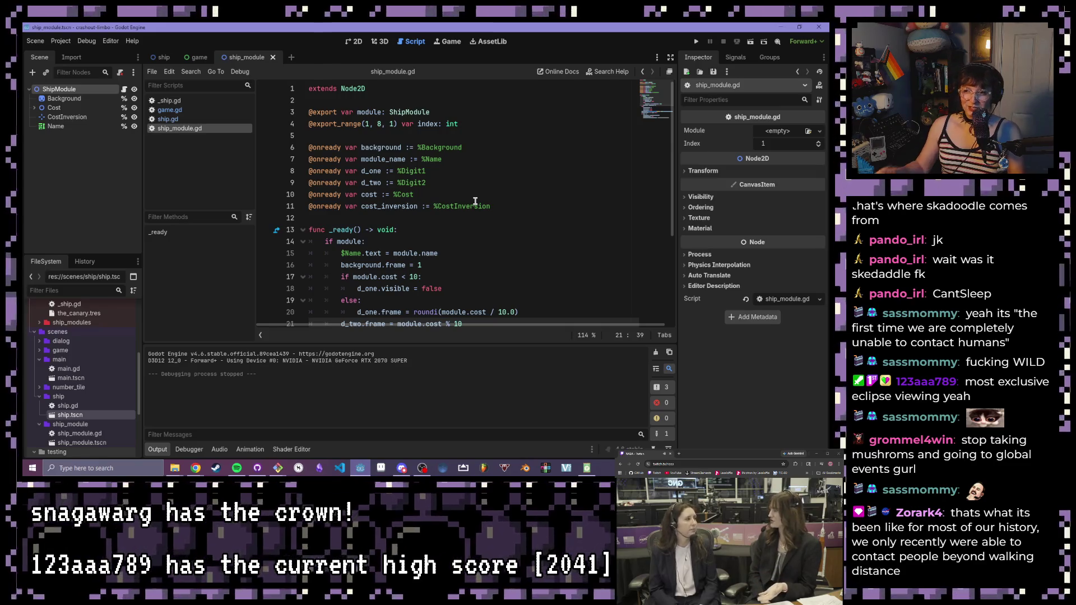
pyautogui.click(495, 157)
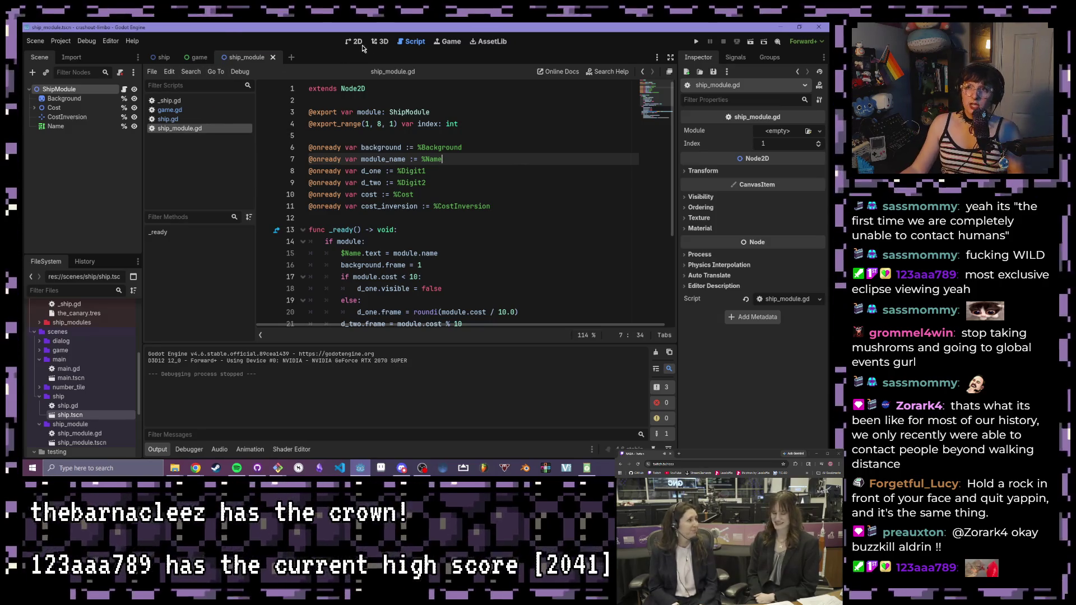
pyautogui.moveTo(193, 67)
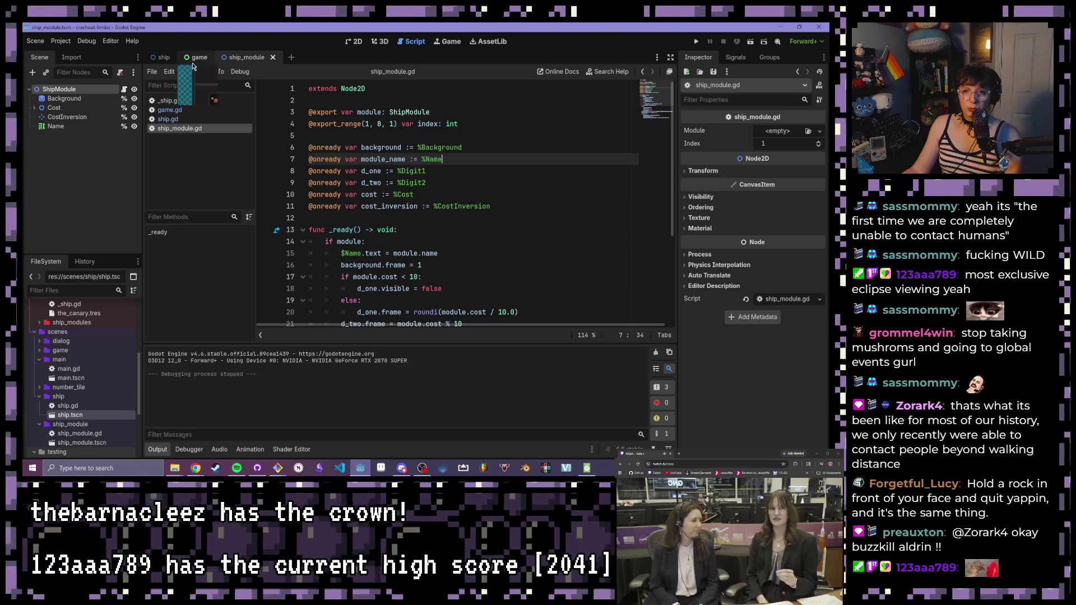
# - Check ship.gd's 96 px module spacing, then show the ship scene in the 2D workspace
pyautogui.click(167, 60)
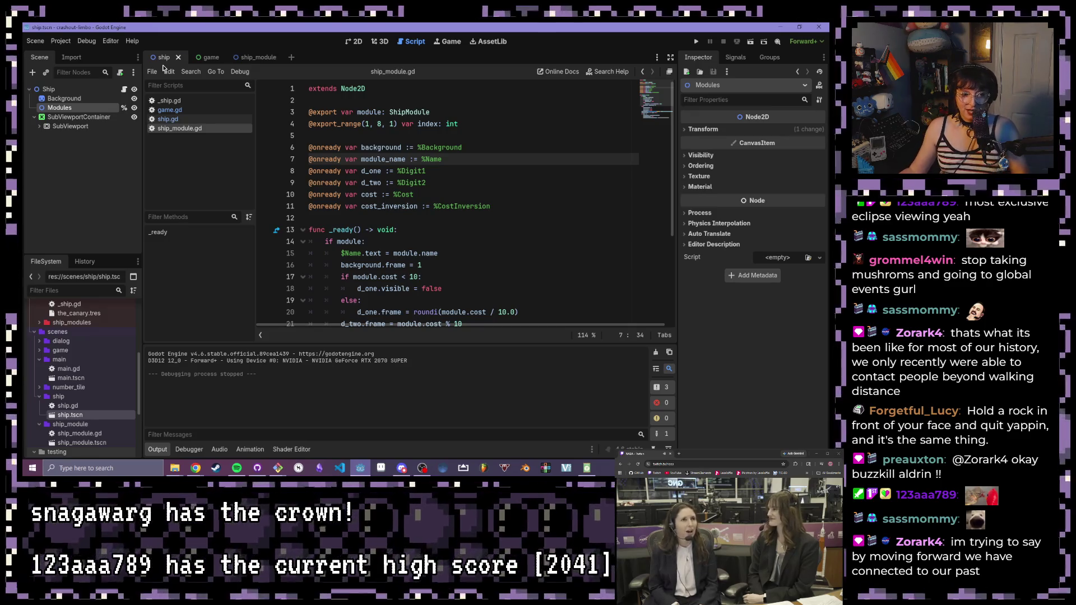
pyautogui.click(507, 201)
pyautogui.scroll(-4, 498, 210)
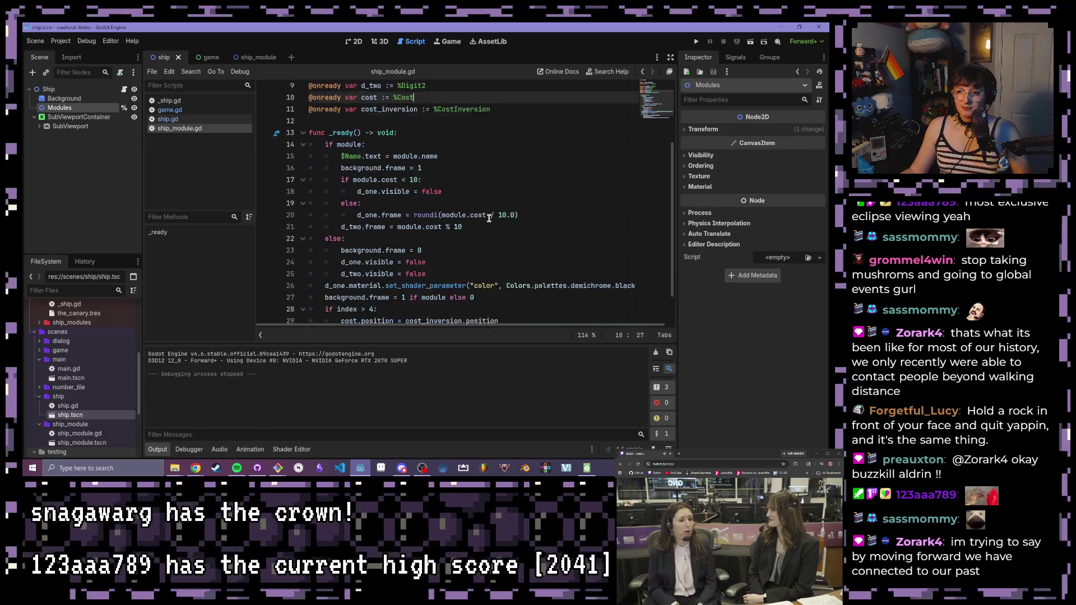
pyautogui.scroll(4, 484, 221)
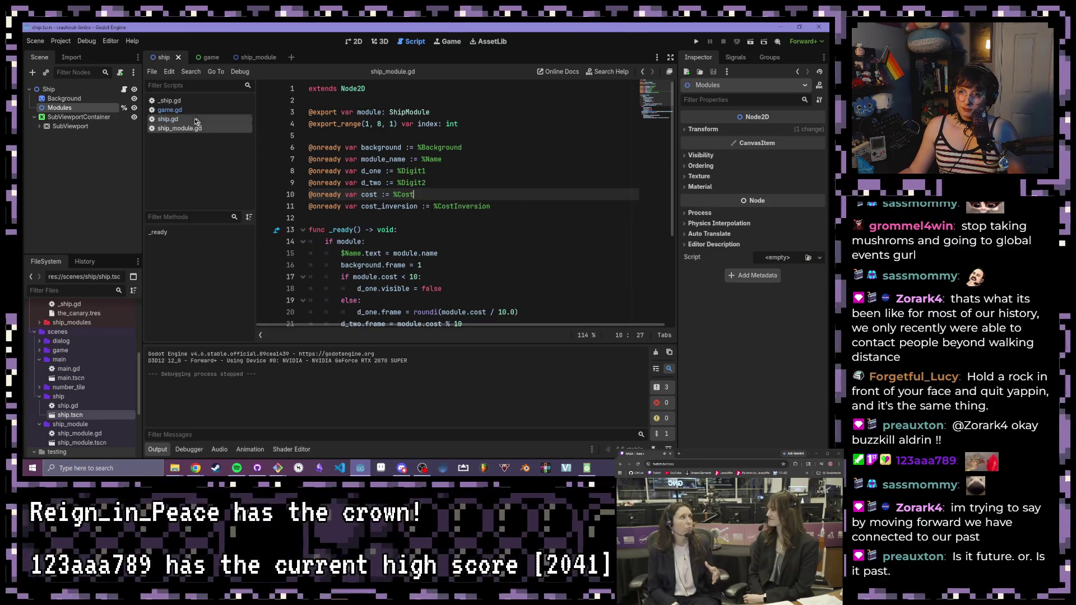
pyautogui.click(179, 109)
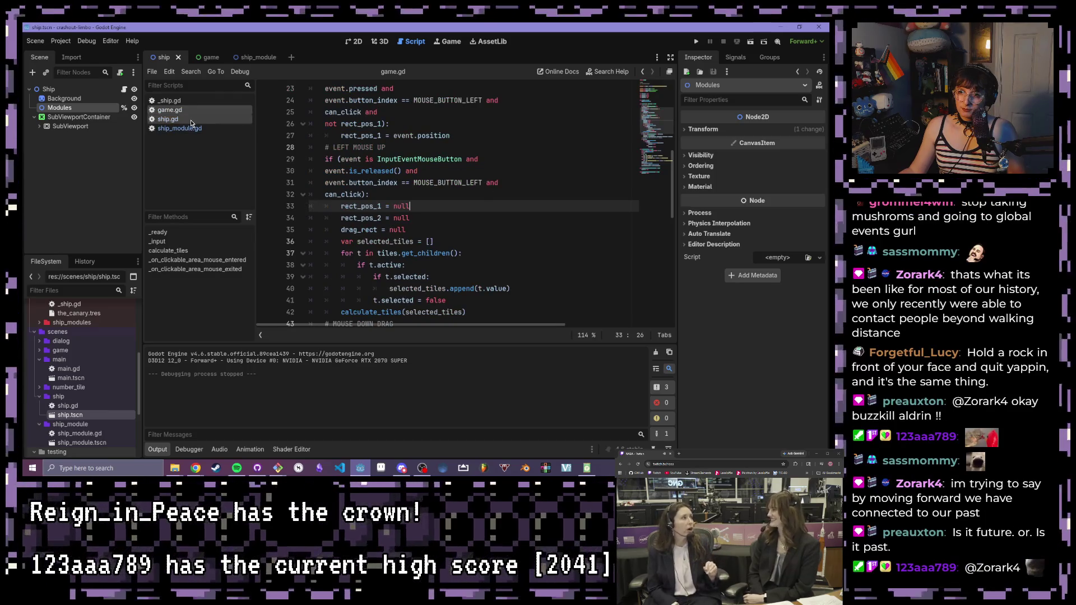
pyautogui.click(191, 120)
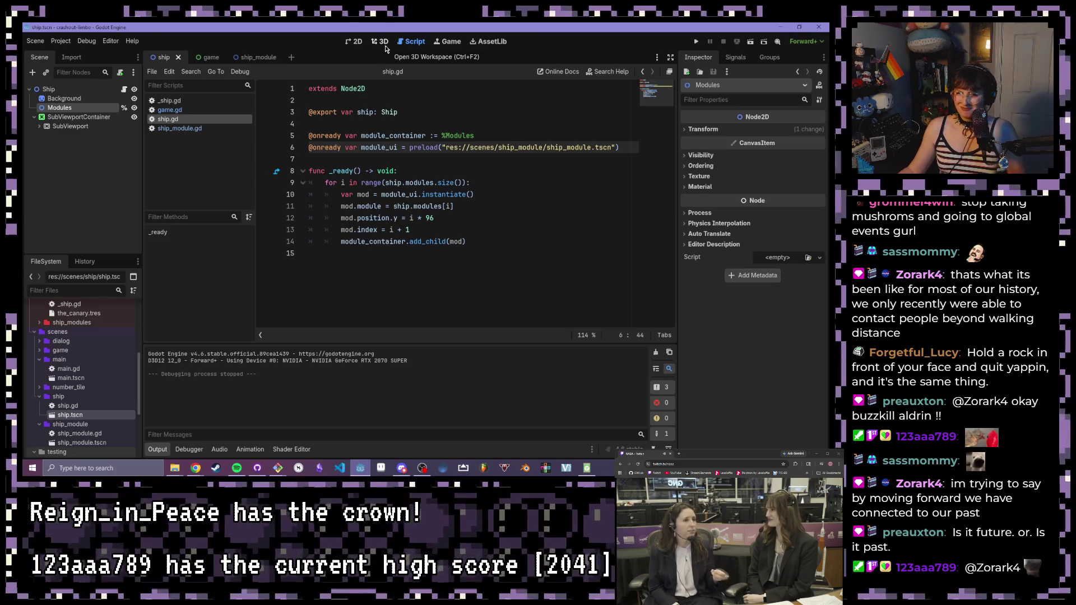
pyautogui.click(354, 42)
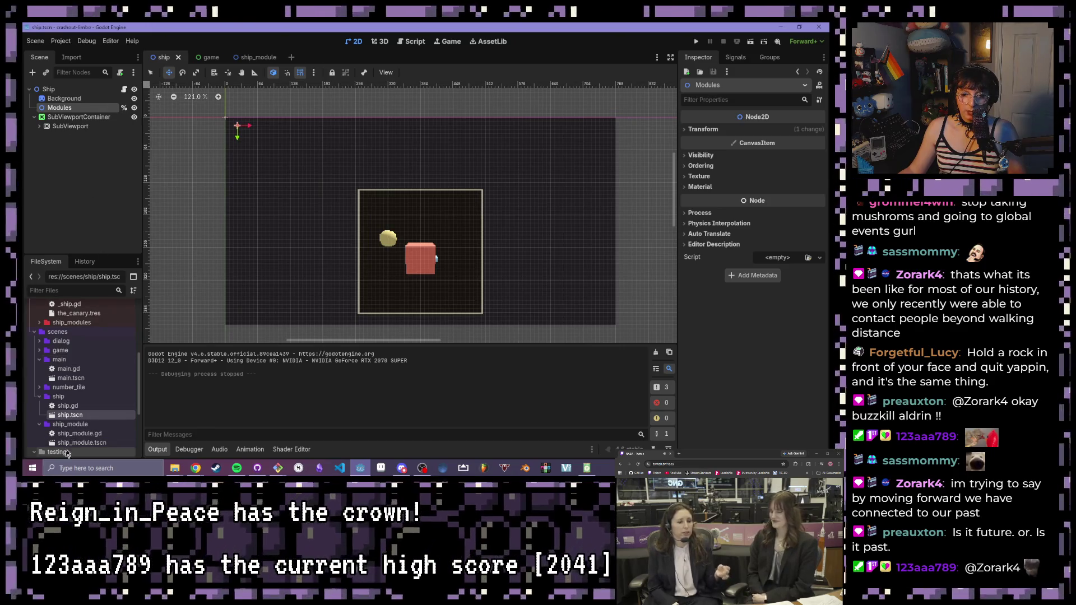
# - Instance ship_module.tscn under Modules and duplicate it as ShipModule2 at Position y 96
pyautogui.moveTo(68, 442); pyautogui.dragTo(69, 110)
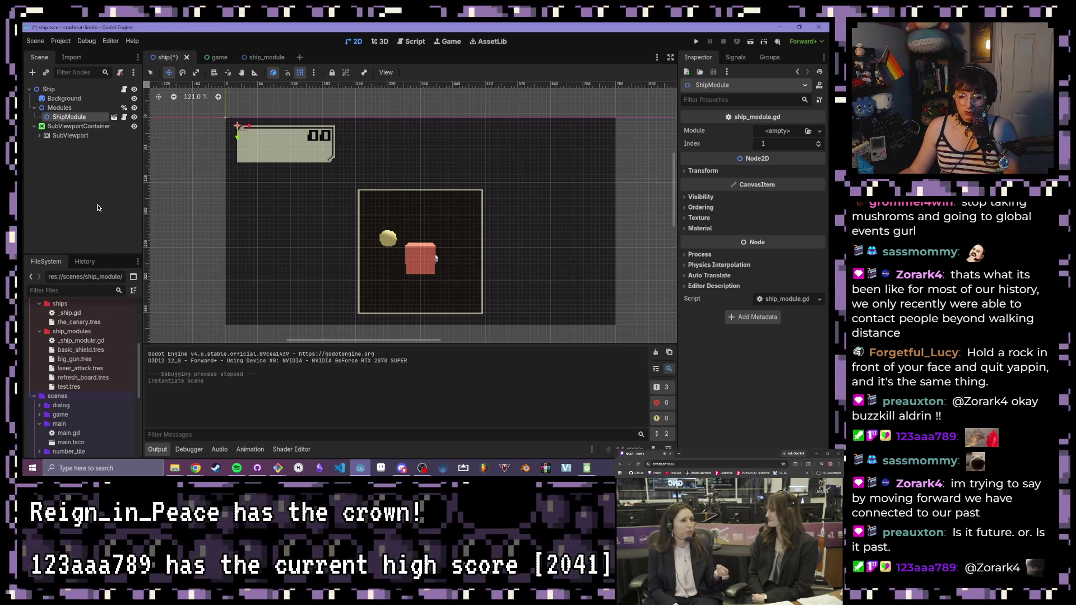
pyautogui.hotkey('ctrl', 'd')
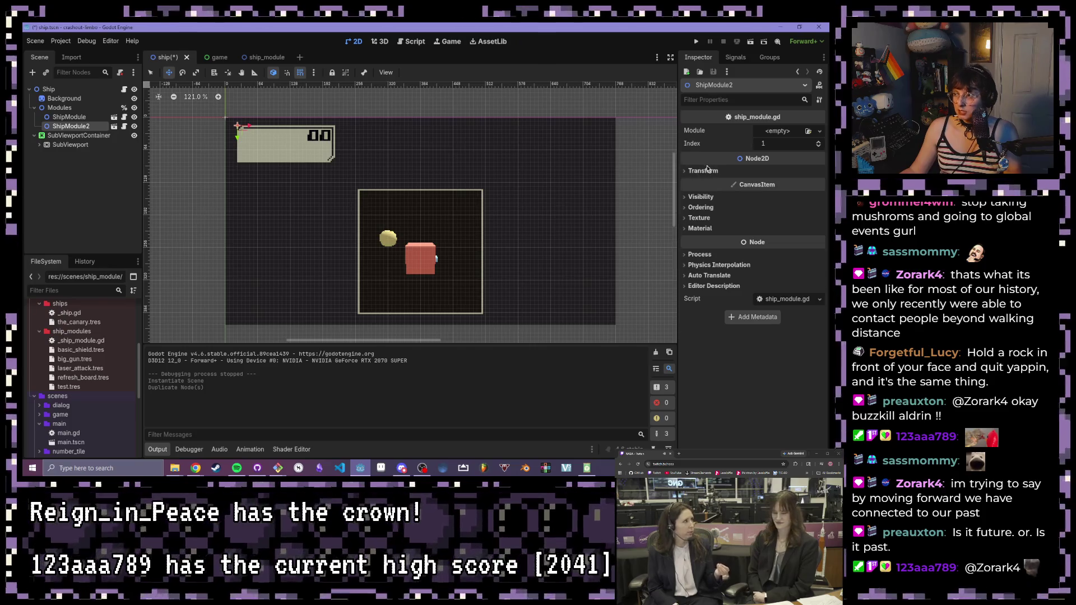
pyautogui.click(701, 171)
pyautogui.click(788, 193)
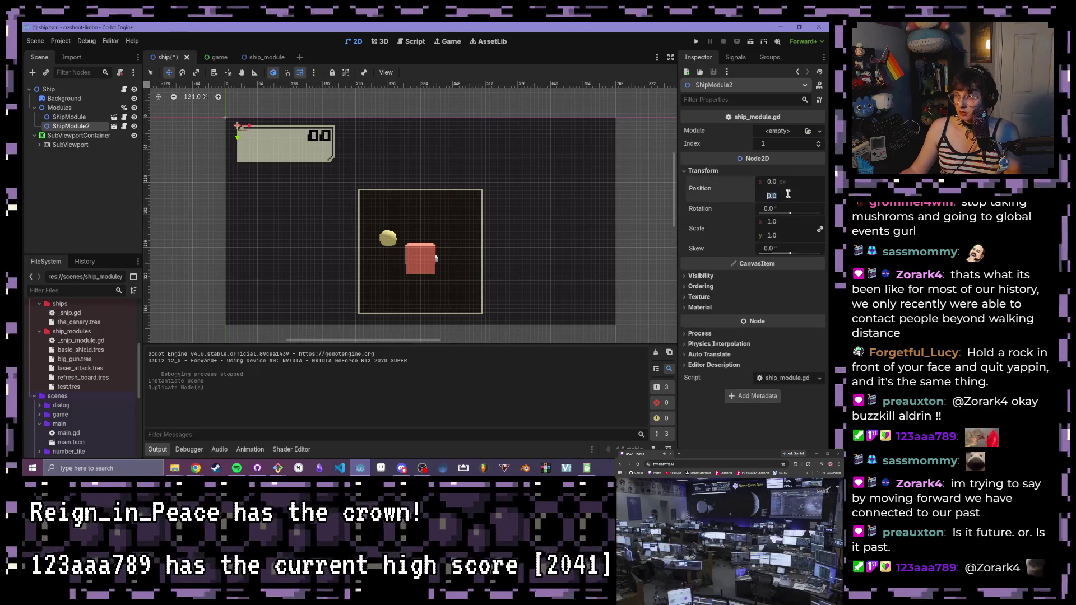
pyautogui.write('96')
pyautogui.press('Return')
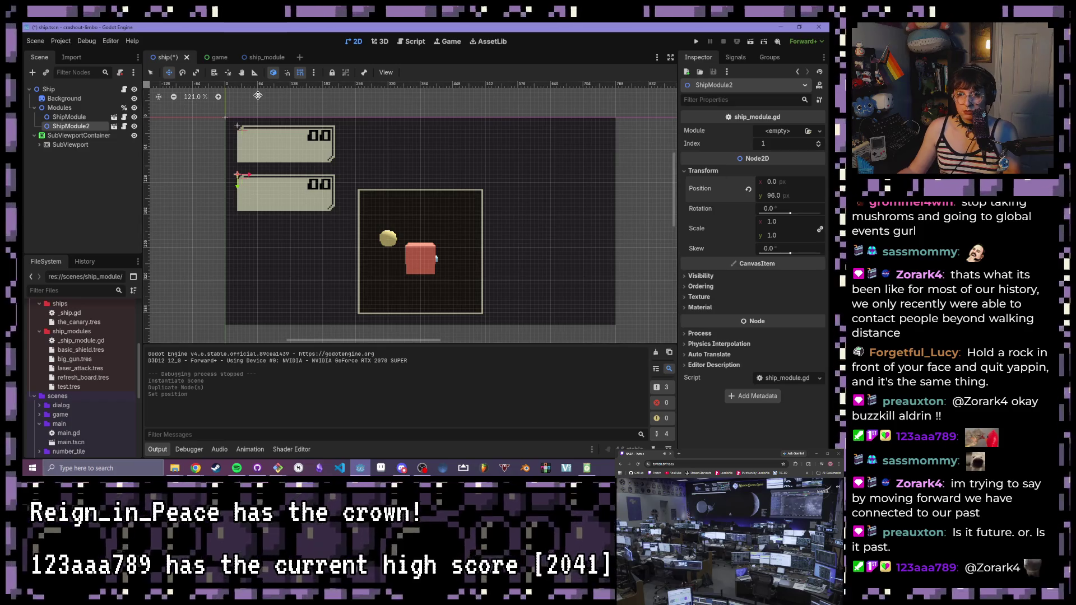
# - Duplicate further modules: ShipModule3 at y 192 and ShipModule4 at y 288
pyautogui.hotkey('ctrl', 'd')
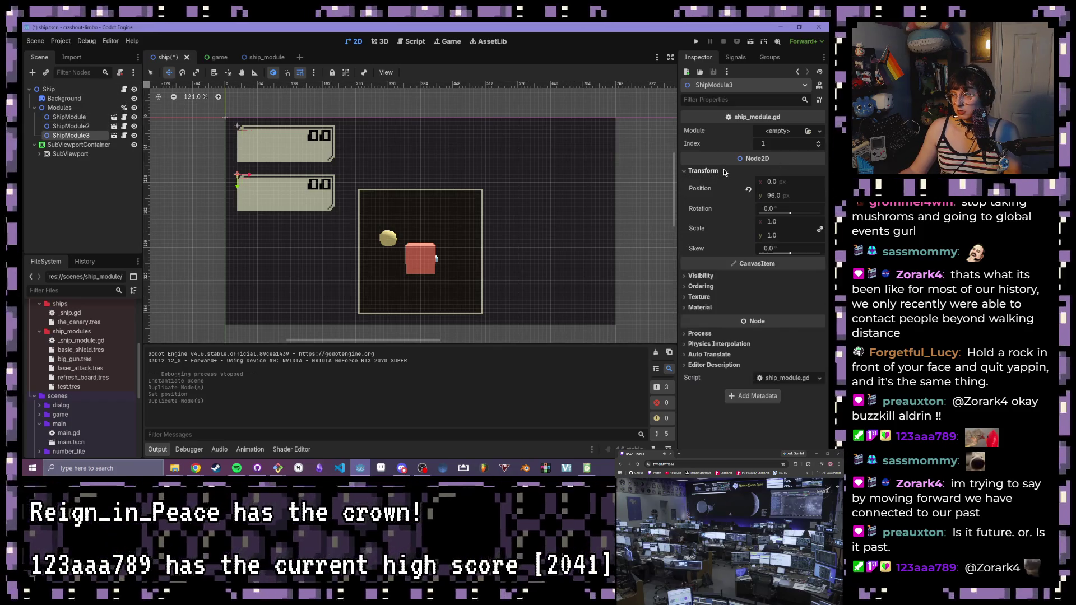
pyautogui.click(781, 194)
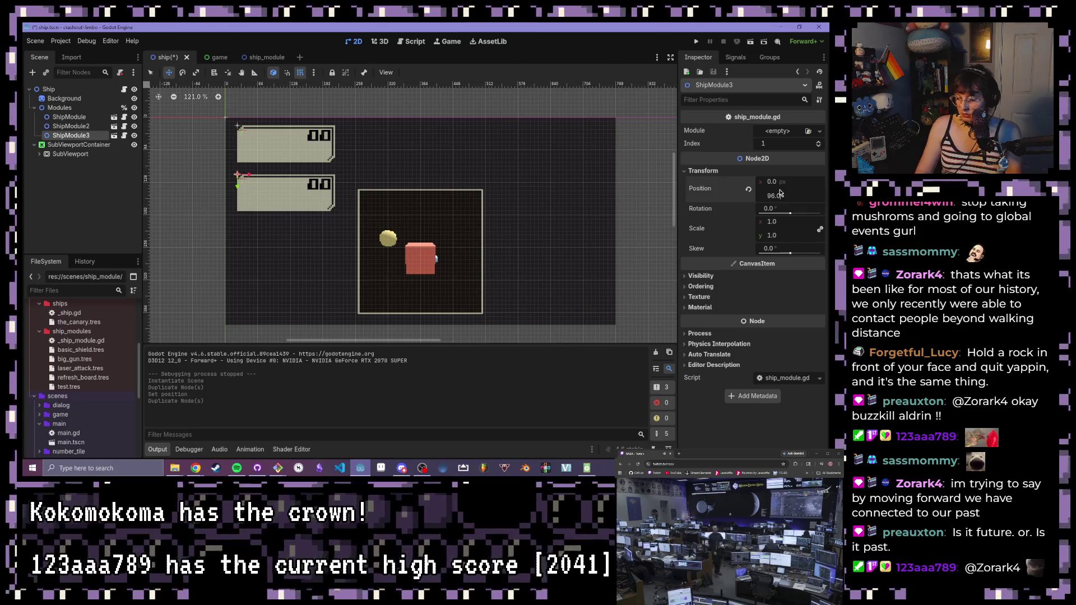
pyautogui.write('192')
pyautogui.press('Return')
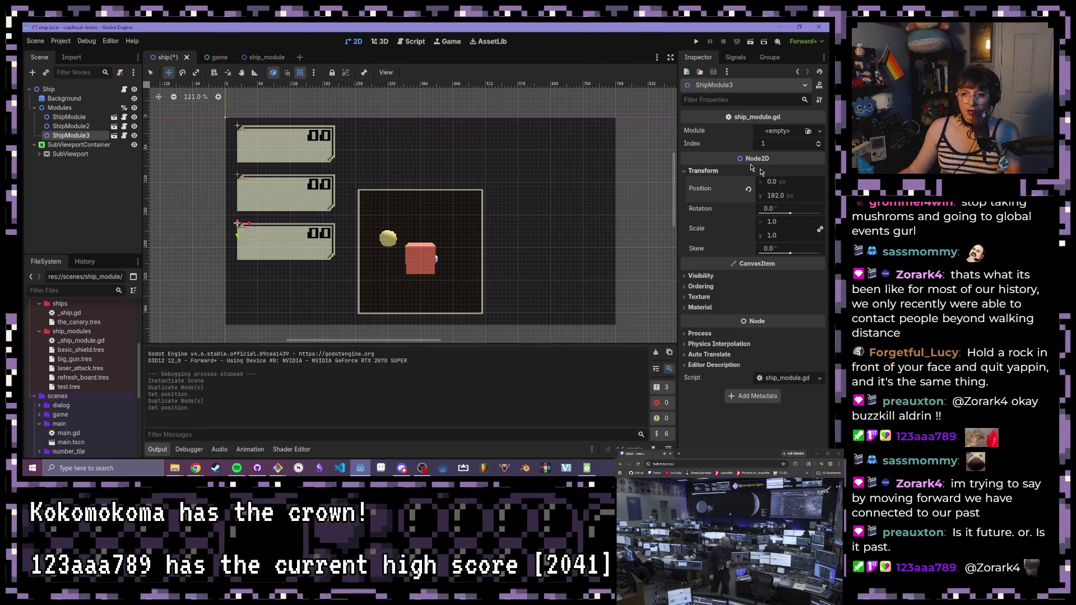
pyautogui.hotkey('ctrl', 'd')
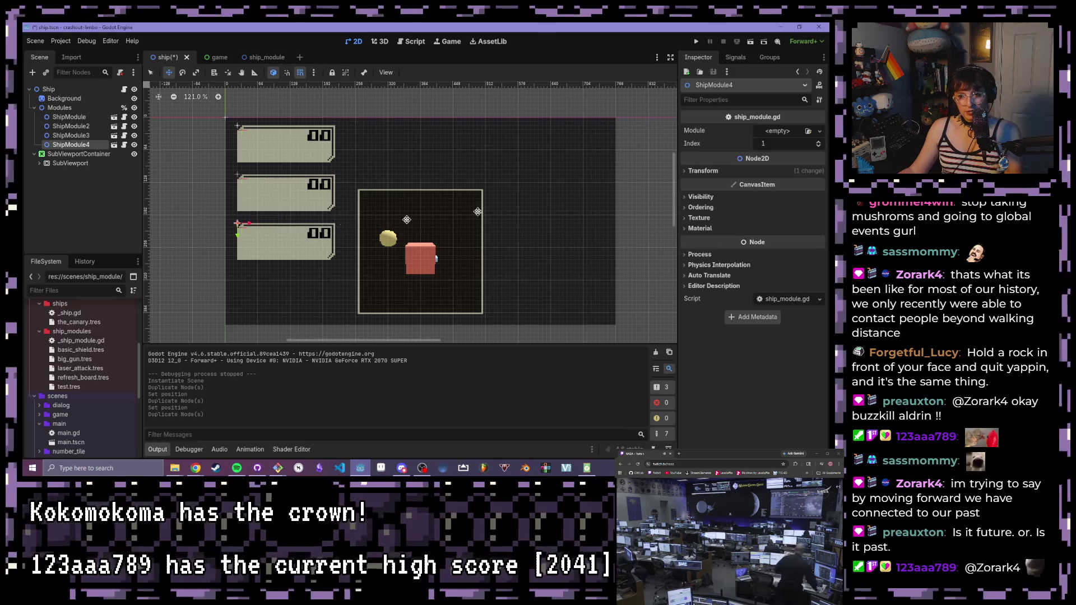
pyautogui.click(703, 170)
pyautogui.click(776, 193)
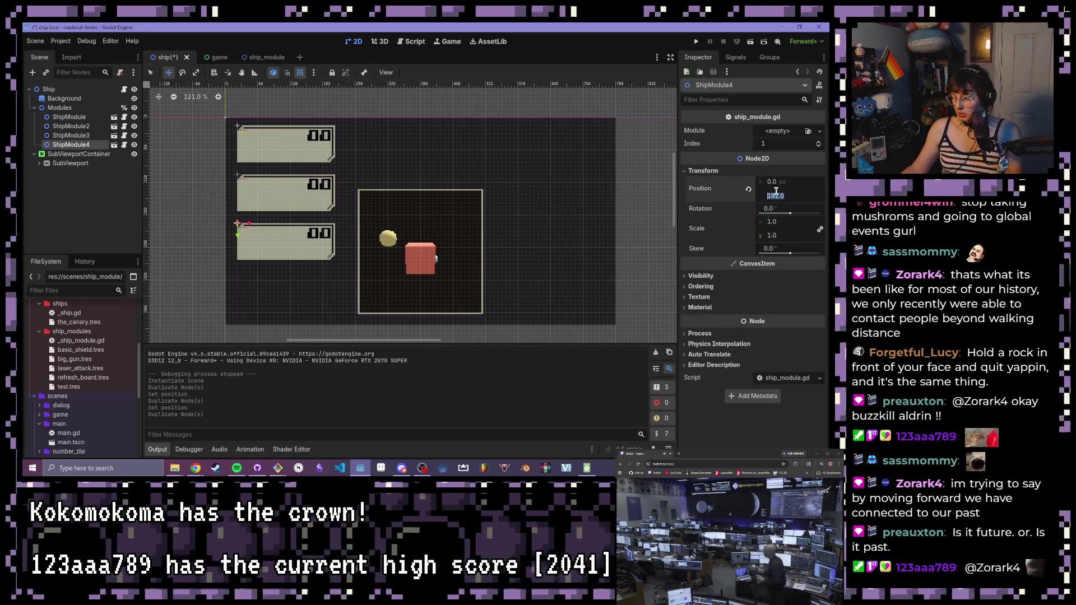
pyautogui.press('End')
pyautogui.write('-')
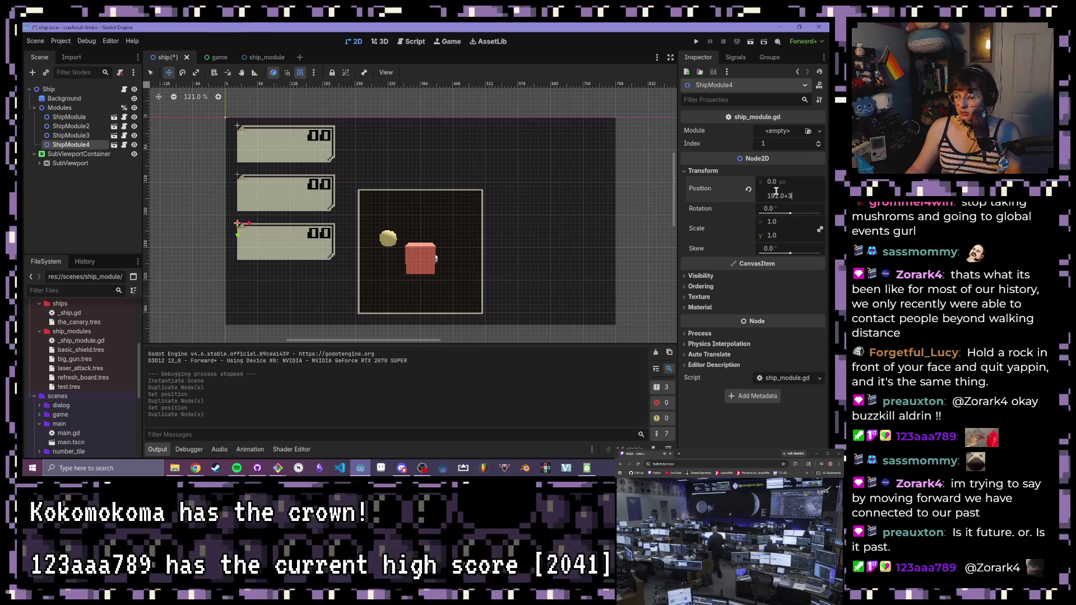
pyautogui.press('Return')
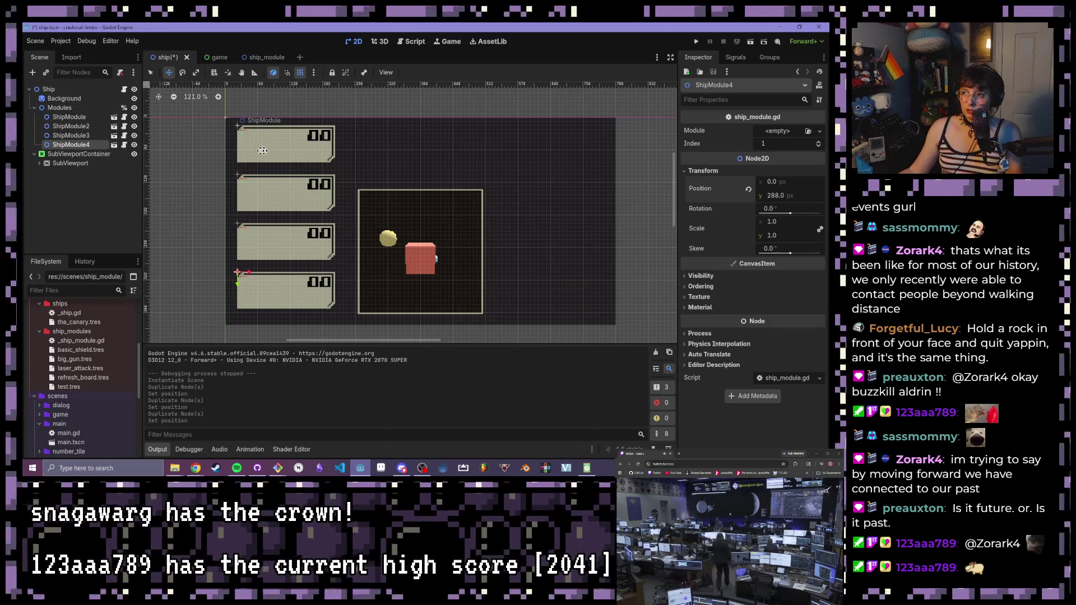
pyautogui.click(69, 116)
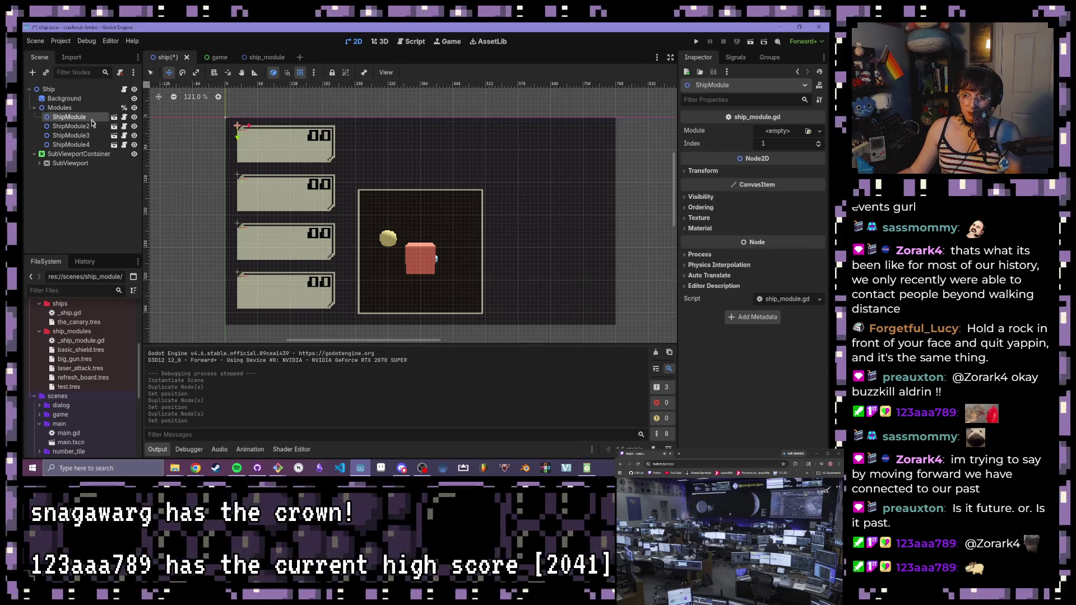
# - Duplicate ShipModule4 into ShipModule5 at the top right, and shift all modules to (24, 24)
pyautogui.click(86, 146)
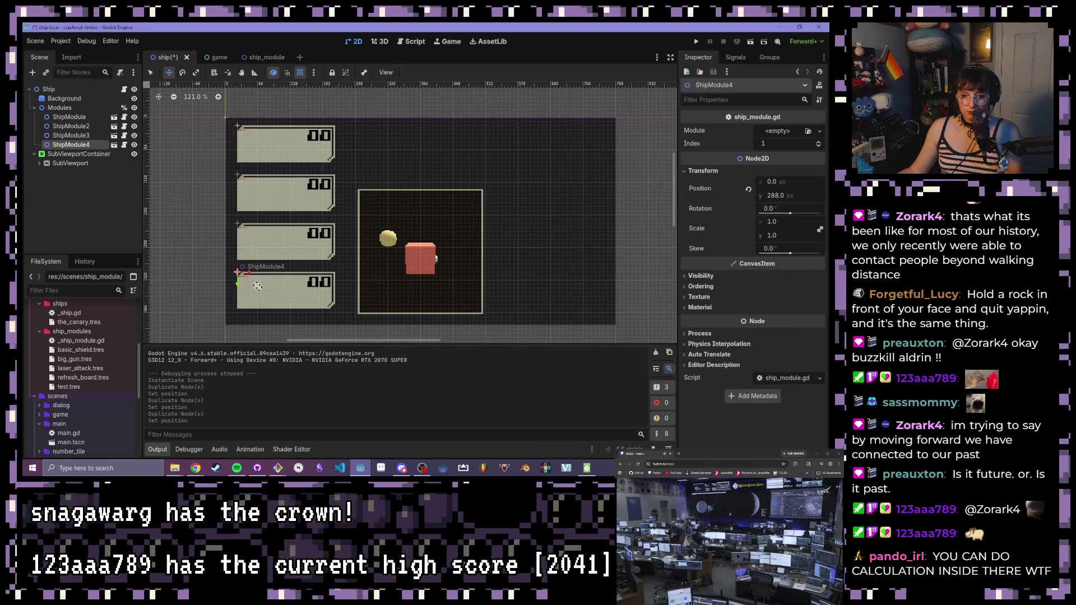
pyautogui.hotkey('ctrl', 'd')
pyautogui.moveTo(251, 272)
pyautogui.mouseDown()
pyautogui.moveTo(485, 160)
pyautogui.moveTo(494, 128)
pyautogui.moveTo(512, 128)
pyautogui.mouseUp()
pyautogui.scroll(3, 541, 154)
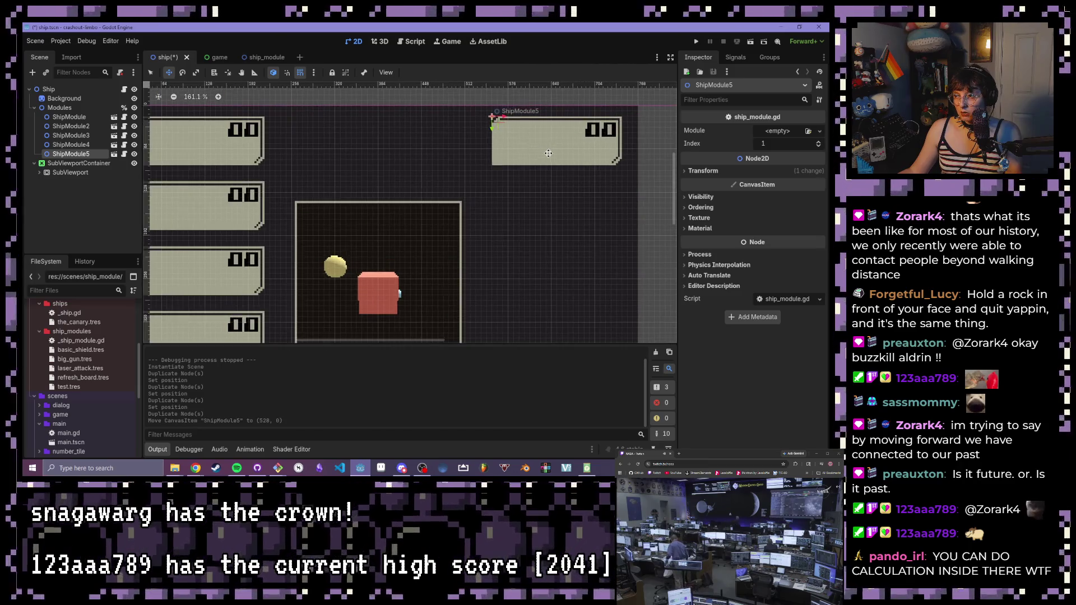
pyautogui.scroll(-1, 504, 144)
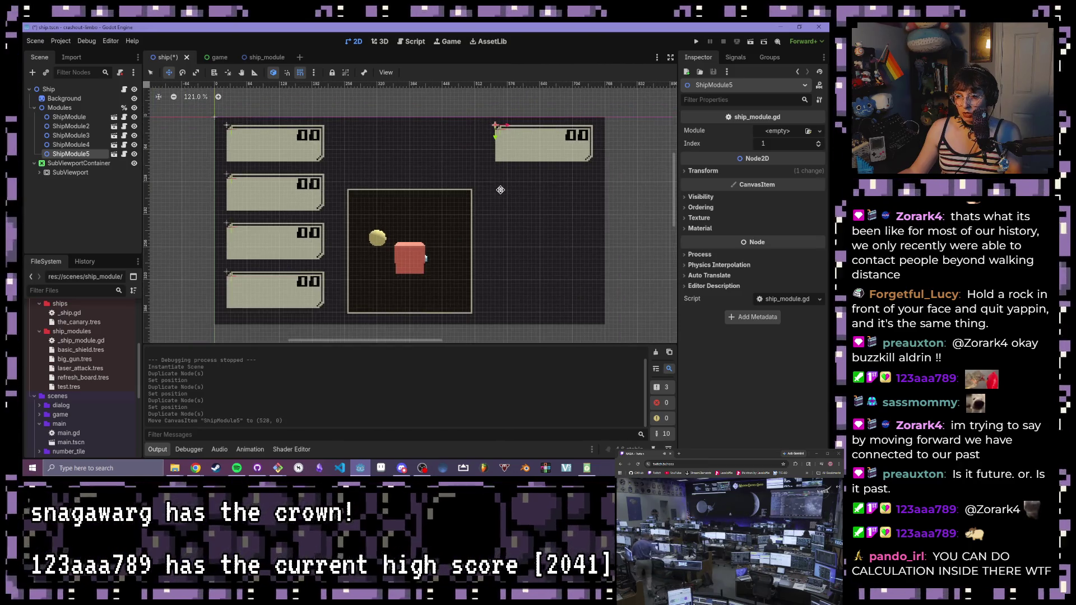
pyautogui.scroll(-1, 500, 190)
pyautogui.scroll(1, 501, 190)
pyautogui.moveTo(495, 127); pyautogui.dragTo(495, 133)
pyautogui.click(59, 108)
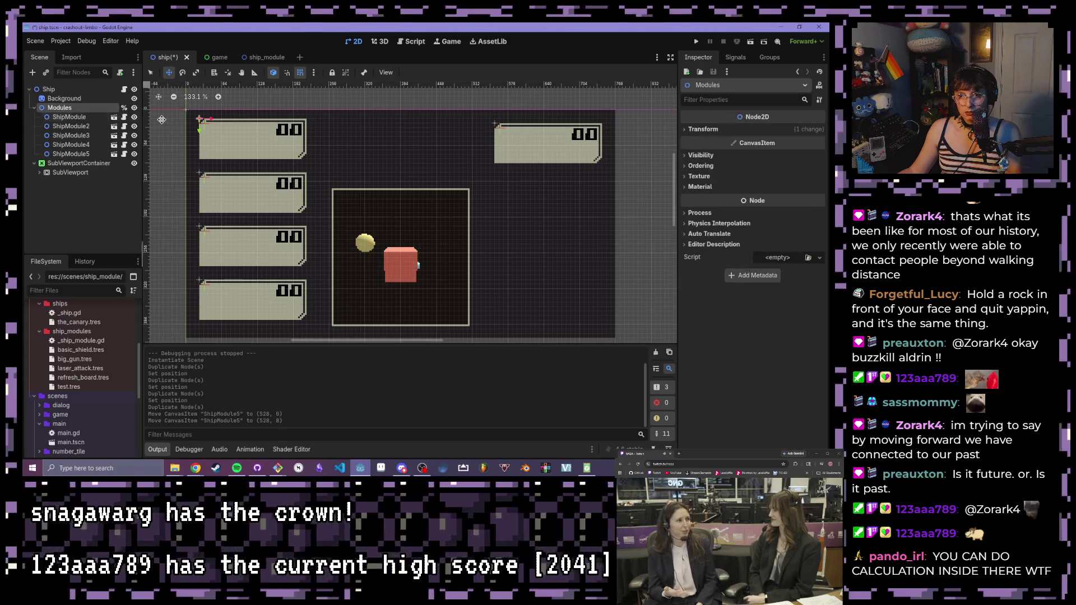
pyautogui.moveTo(200, 131); pyautogui.dragTo(200, 136)
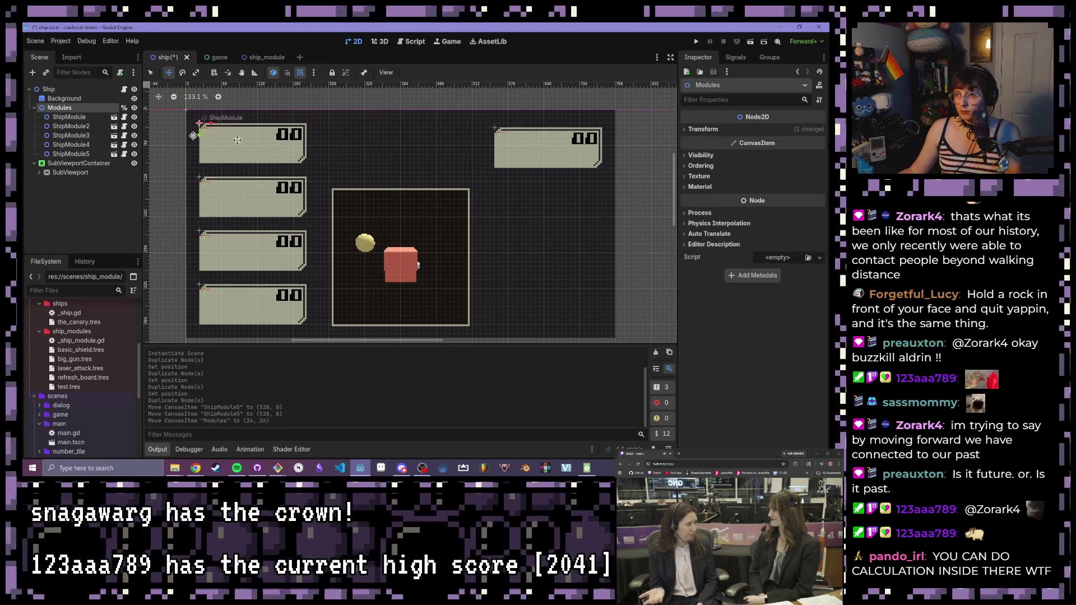
# - Duplicate the top-right module into ShipModule6 and set its Position y to 96
pyautogui.click(538, 147)
pyautogui.hotkey('ctrl', 'd')
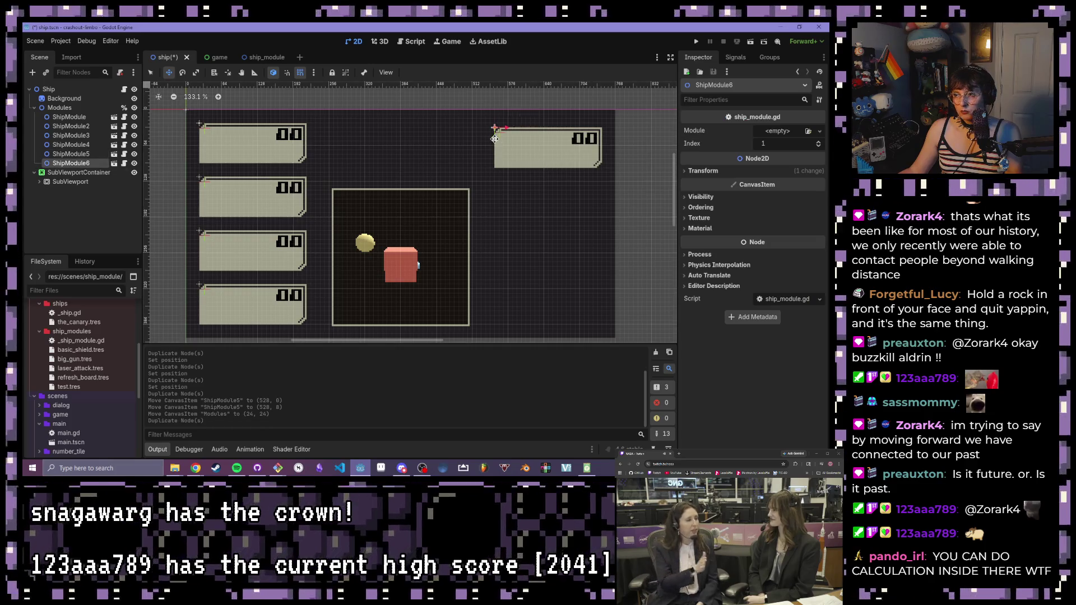
pyautogui.click(703, 170)
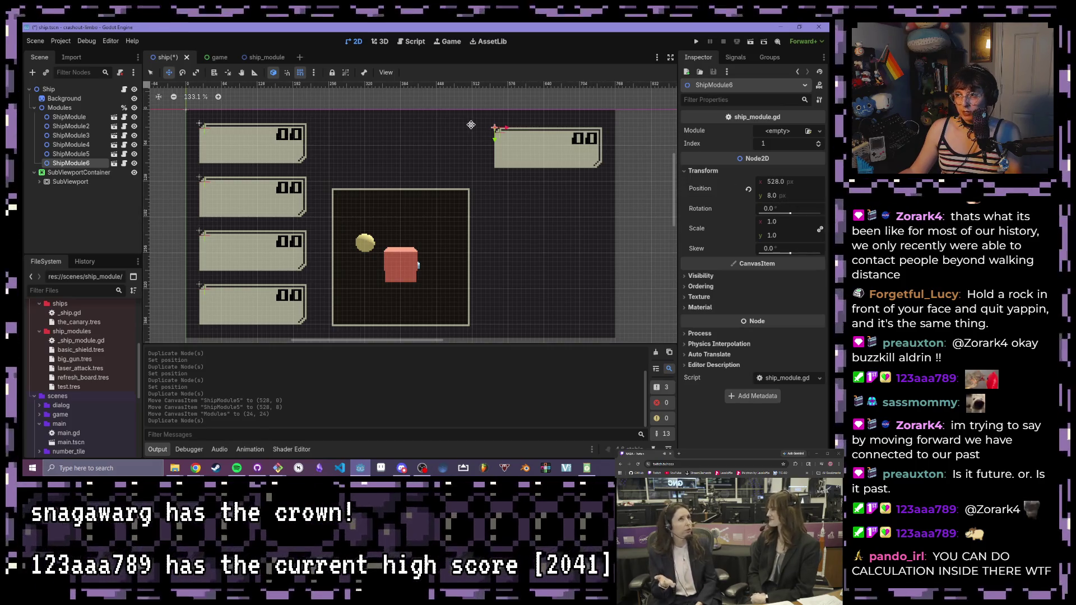
pyautogui.moveTo(495, 143); pyautogui.dragTo(495, 138)
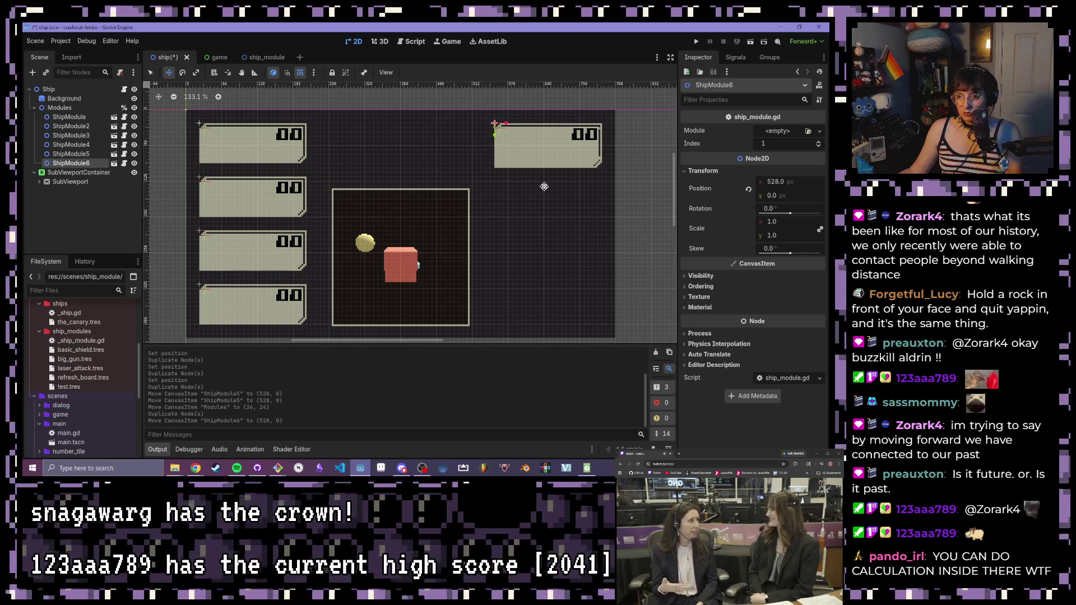
pyautogui.press('Up')
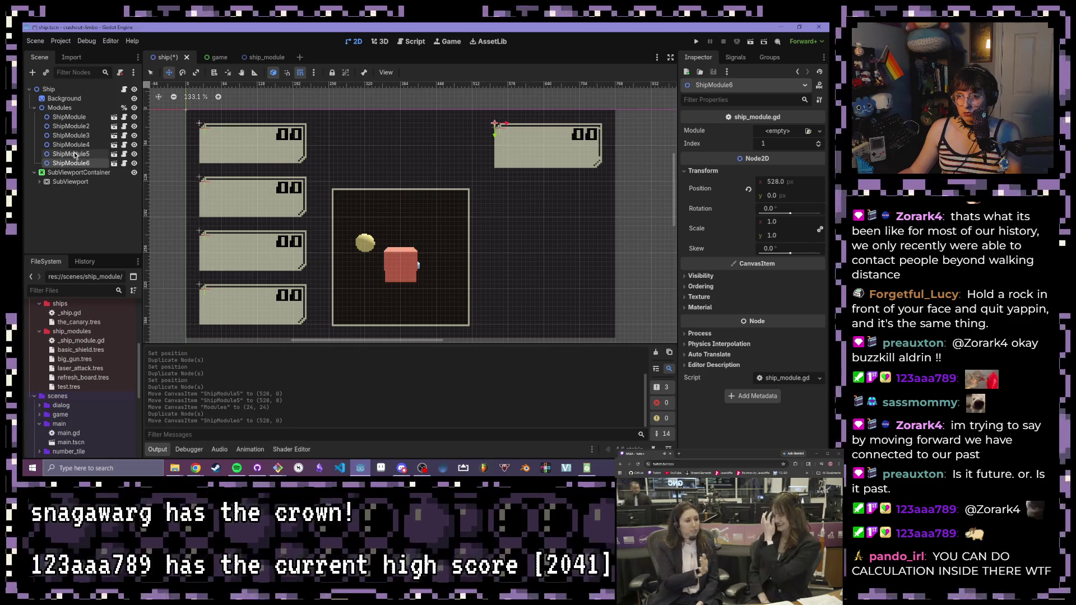
pyautogui.press('Up')
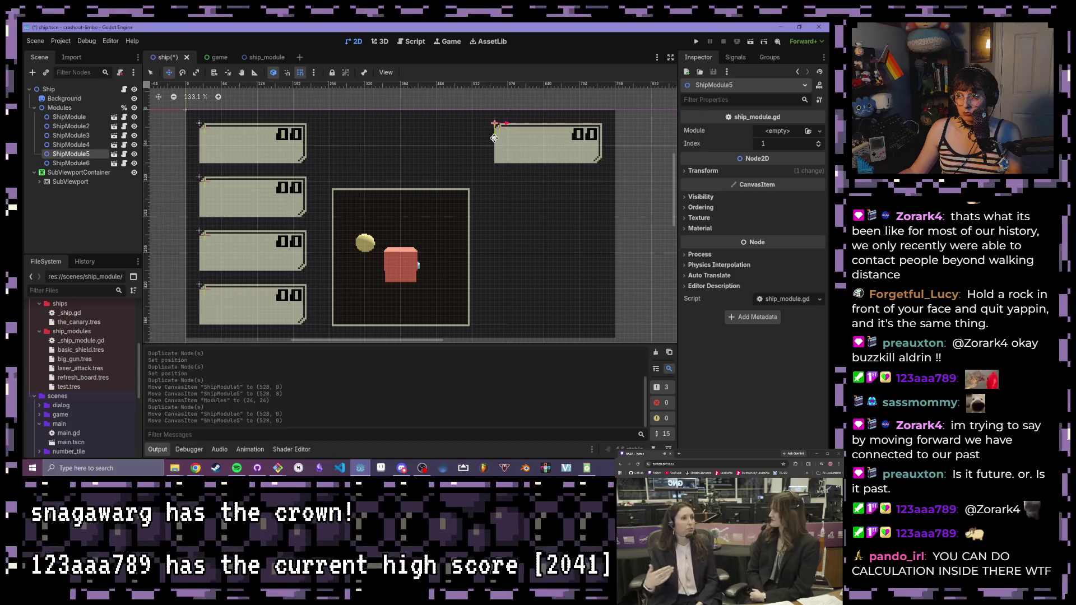
pyautogui.click(74, 164)
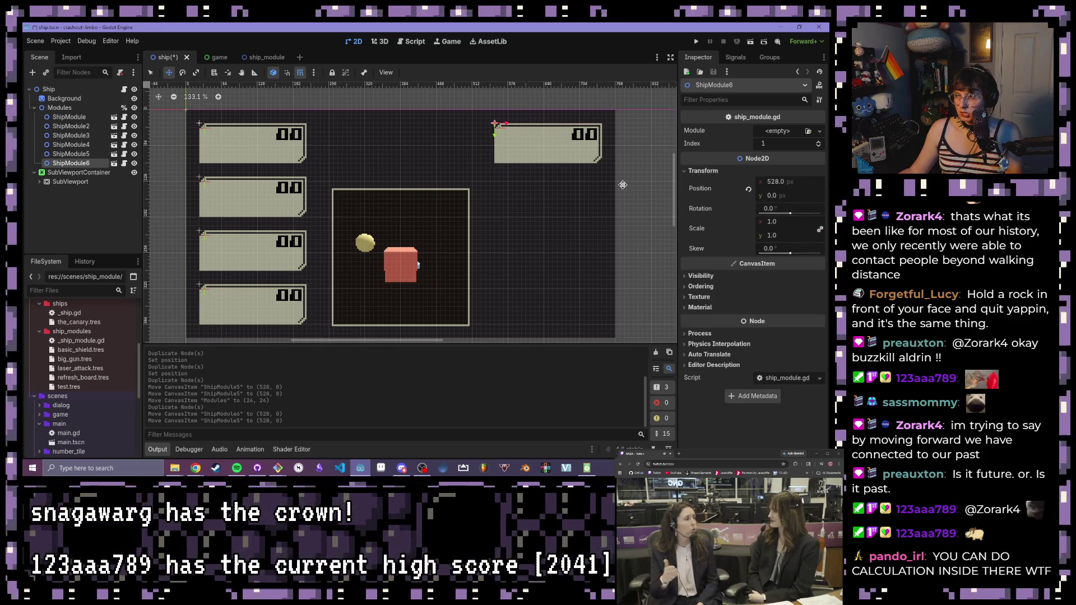
pyautogui.click(798, 196)
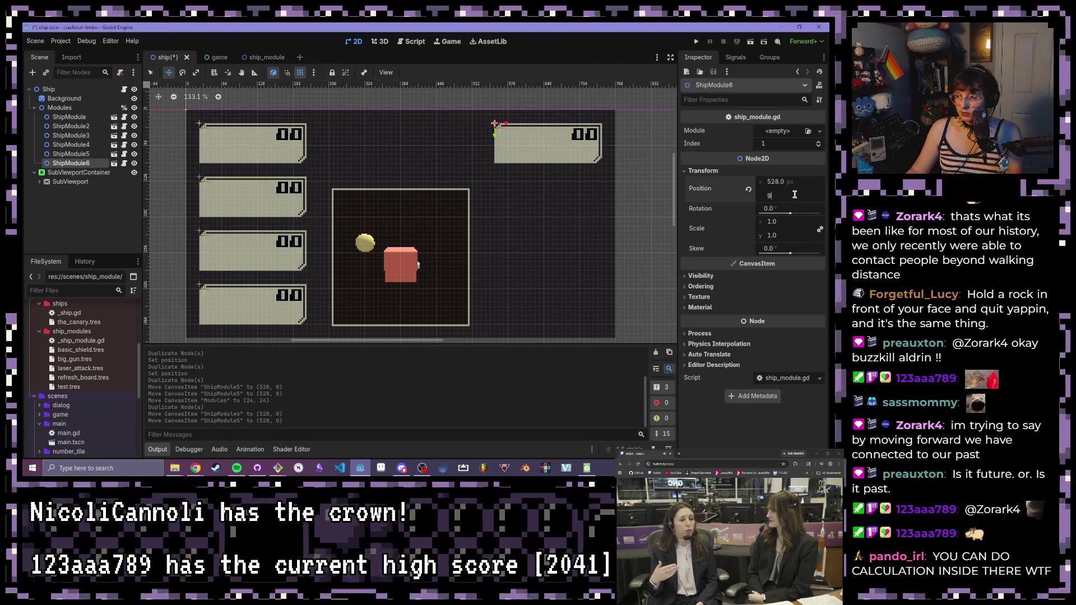
pyautogui.write('6')
pyautogui.press('Return')
# - Add ShipModule7 at y 192 and ShipModule8 at y 288 in the right column
pyautogui.hotkey('ctrl', 'd')
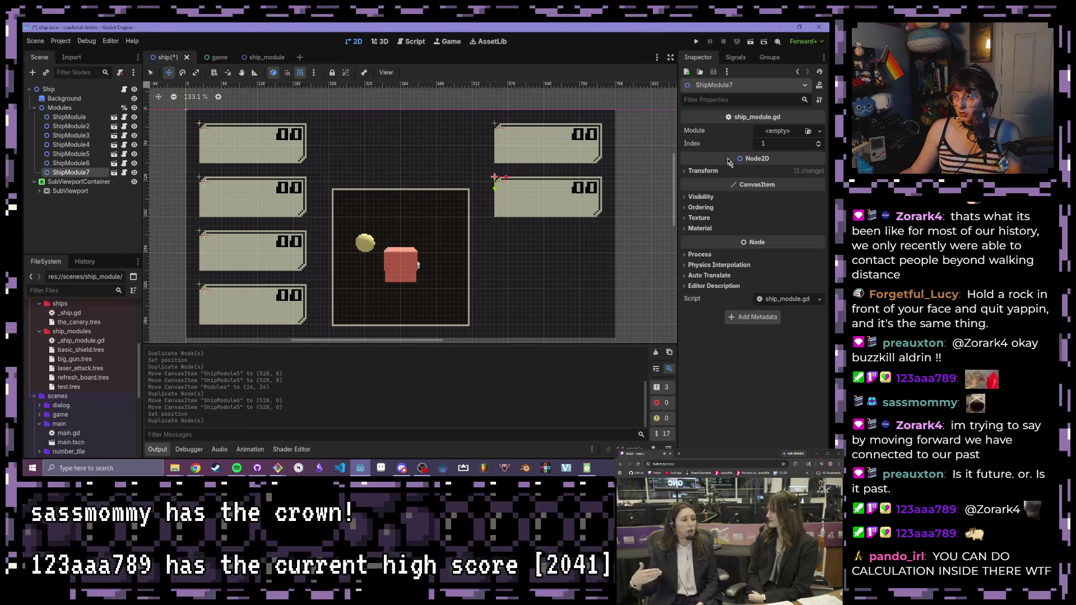
pyautogui.click(707, 170)
pyautogui.click(805, 195)
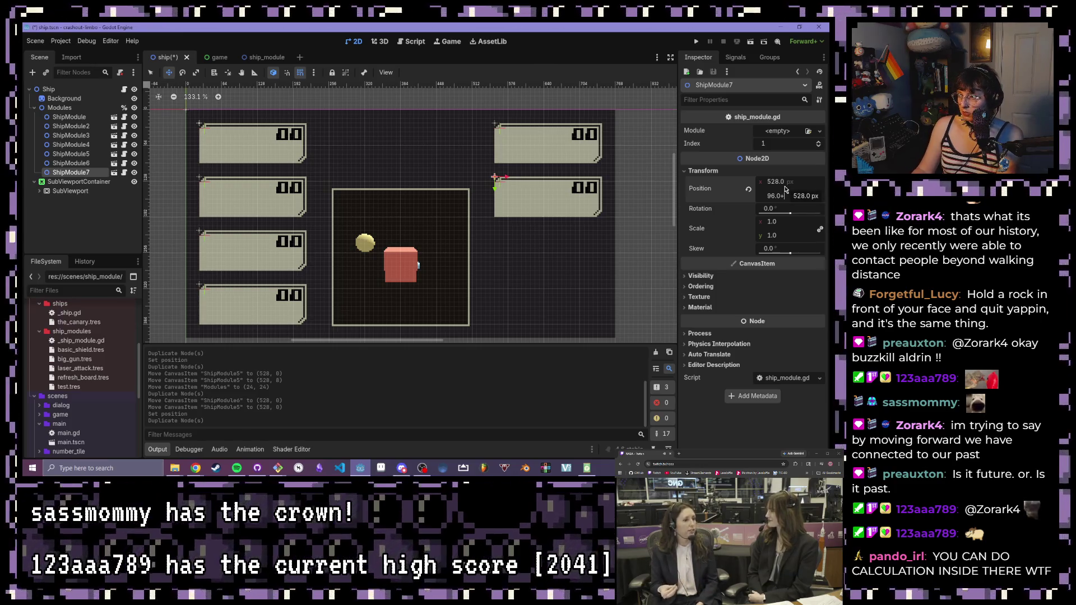
pyautogui.press('Return')
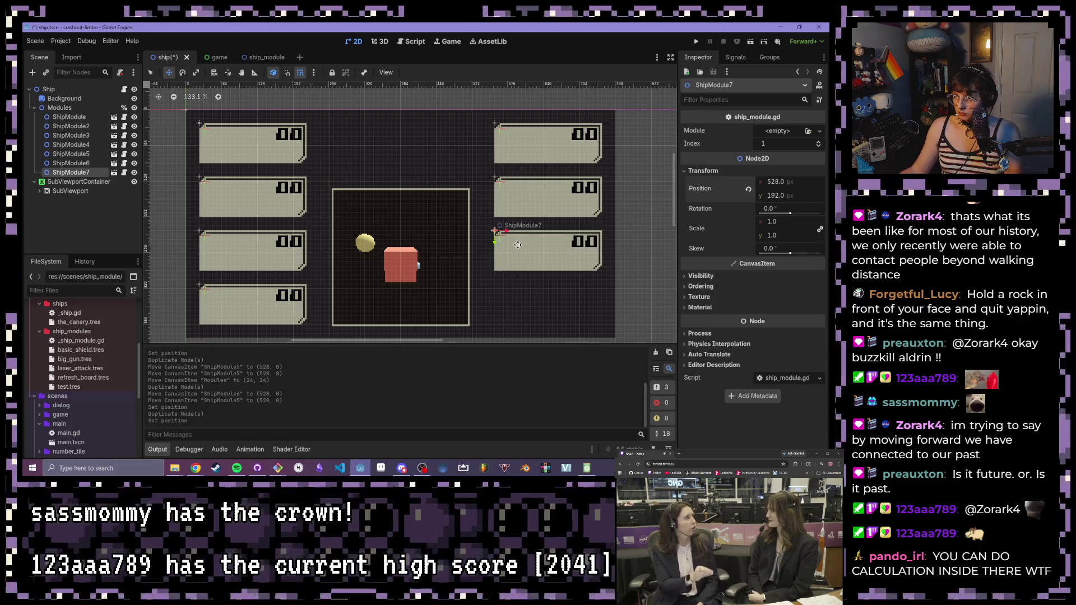
pyautogui.scroll(-1, 545, 240)
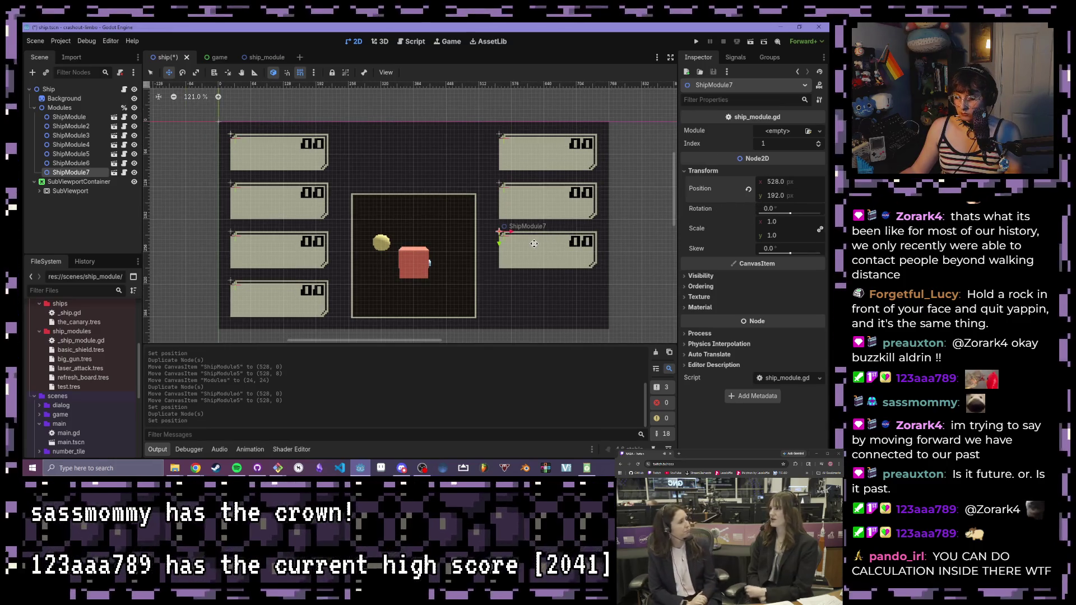
pyautogui.hotkey('ctrl', 'd')
pyautogui.click(747, 171)
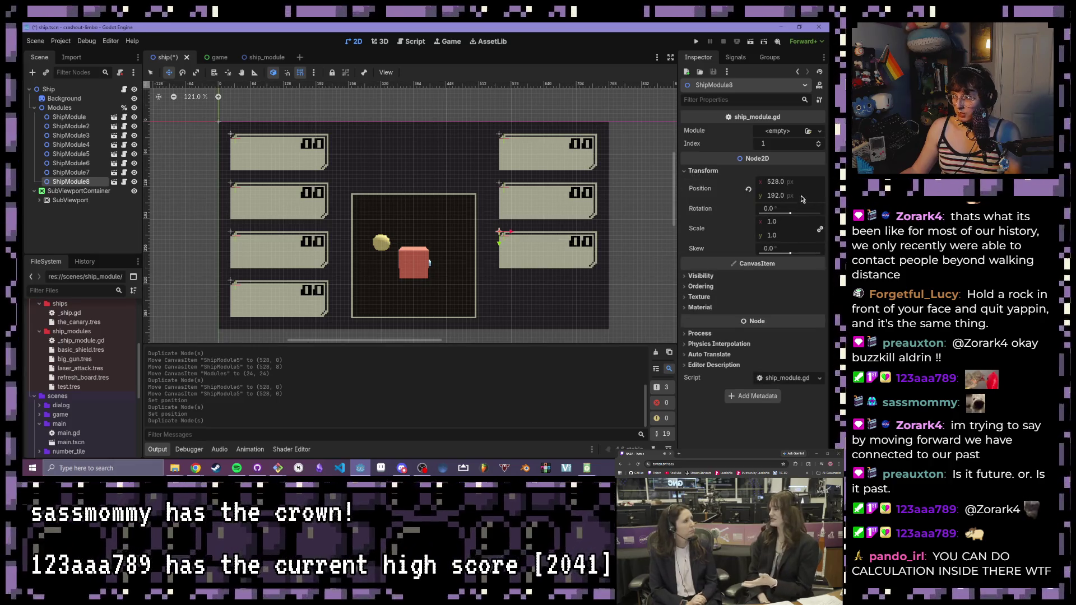
pyautogui.click(801, 198)
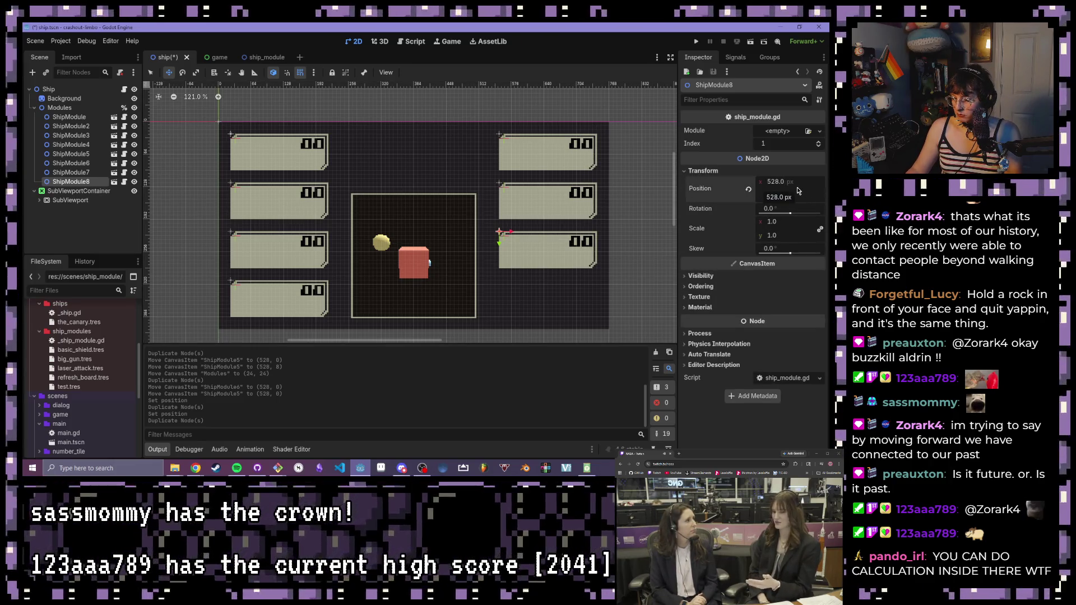
pyautogui.press('Return')
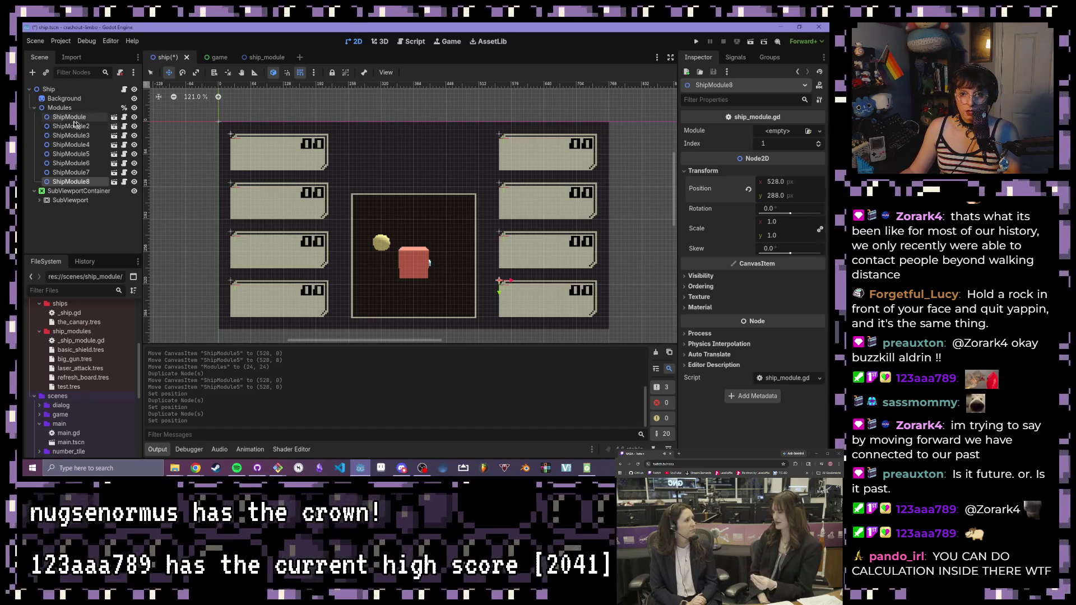
# - Set the Index of ShipModule2, 3 and 4 to 2, 3 and 4
pyautogui.click(71, 118)
pyautogui.click(100, 128)
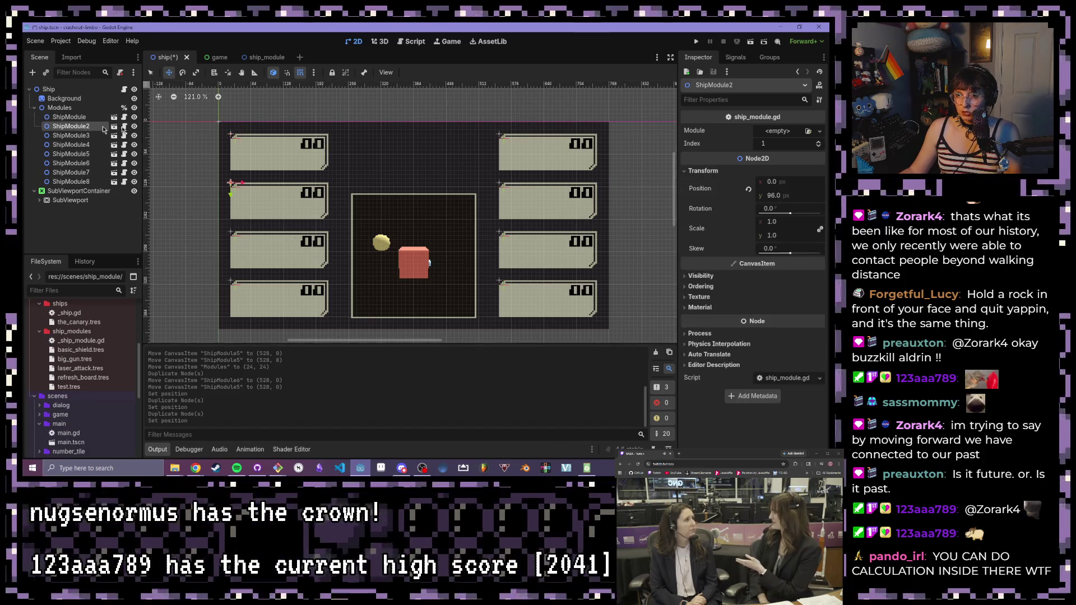
pyautogui.click(819, 142)
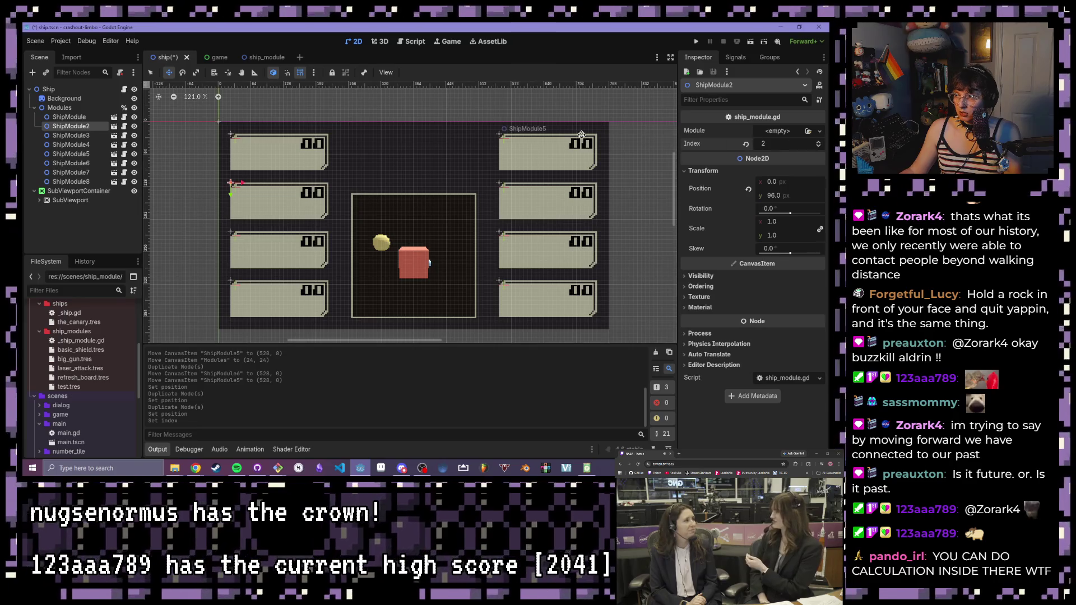
pyautogui.click(131, 136)
pyautogui.click(819, 145)
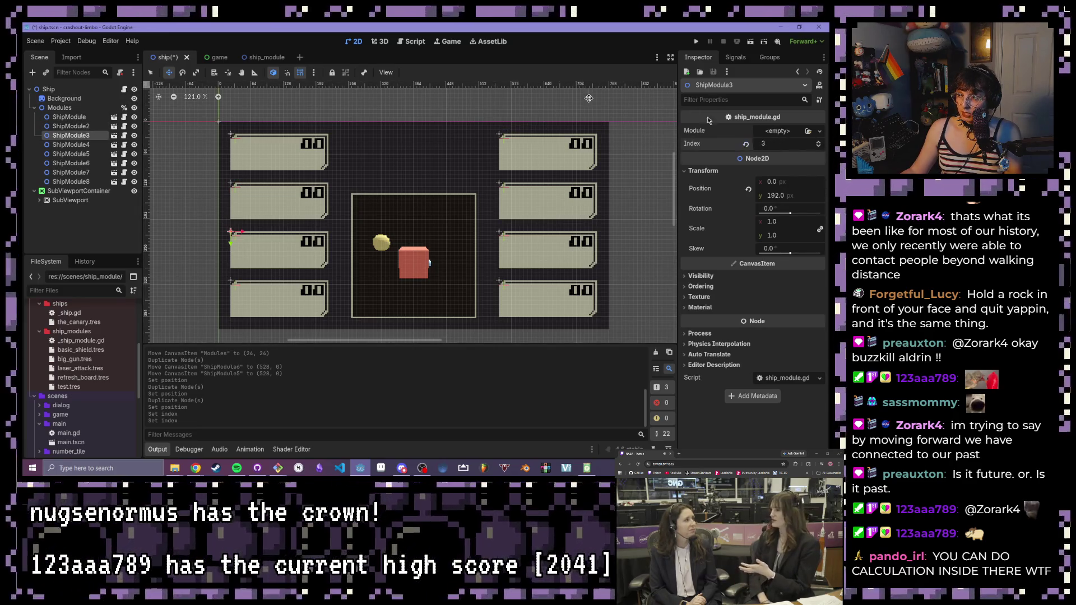
pyautogui.click(71, 145)
pyautogui.click(818, 142)
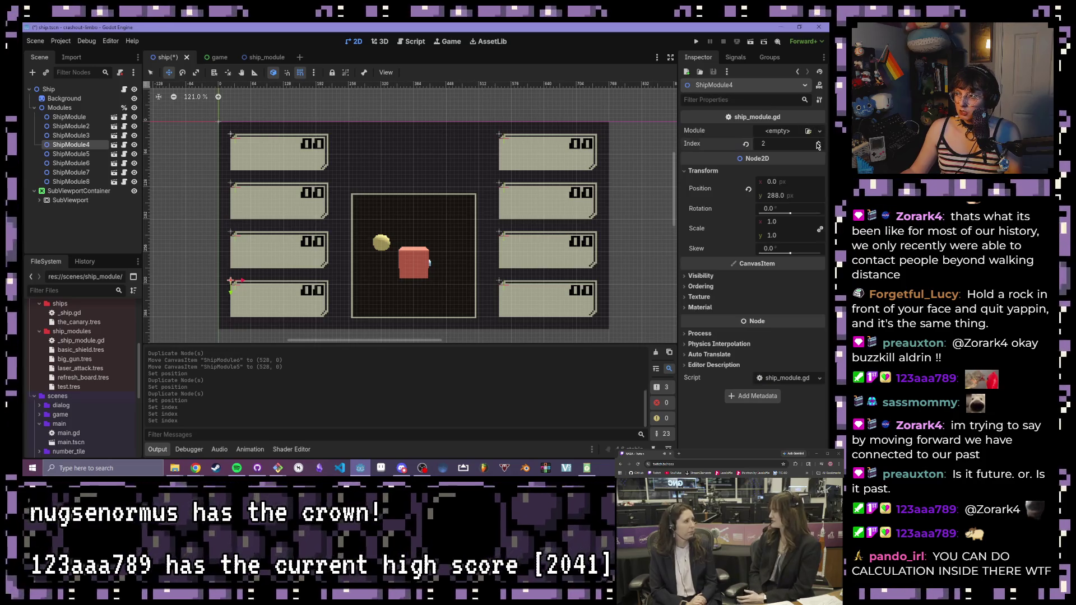
pyautogui.click(818, 144)
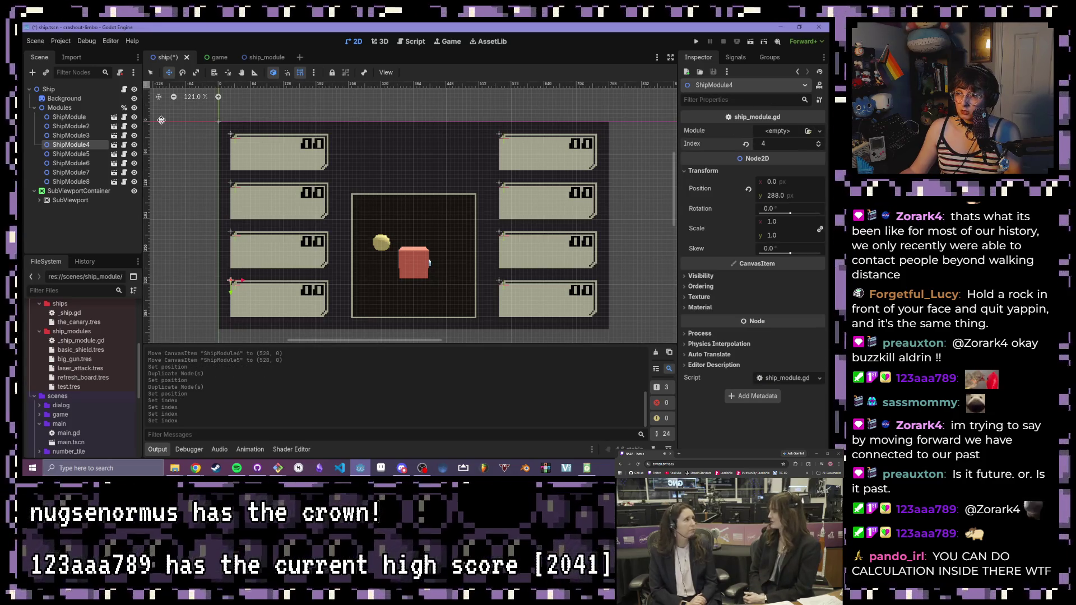
# - Raise ShipModule5–8 indexes to 5 through 8, save the ship scene, and run the game
pyautogui.click(72, 155)
pyautogui.click(819, 143)
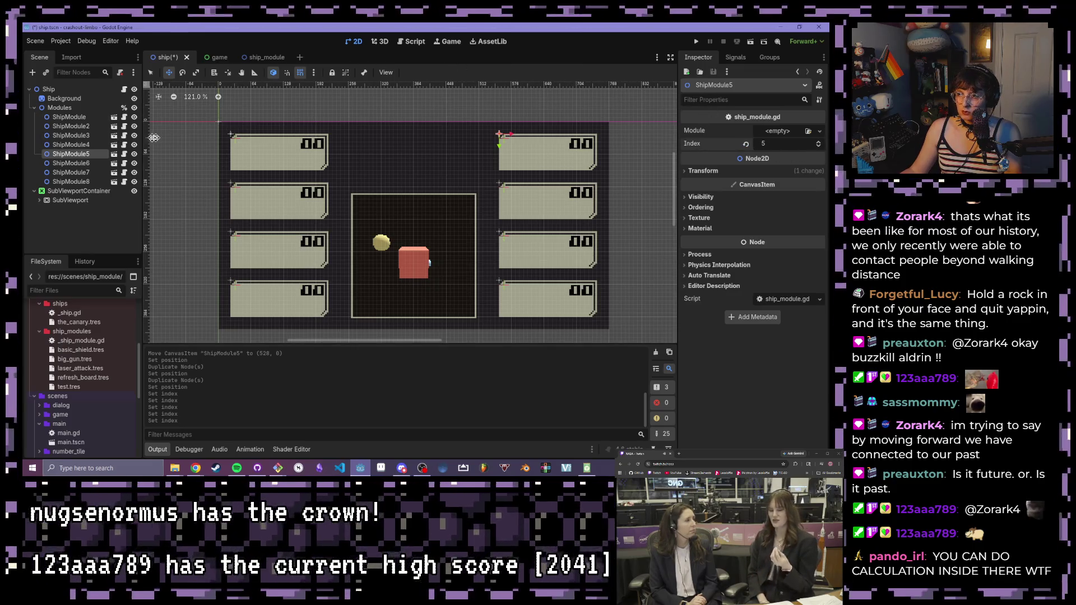
pyautogui.click(71, 163)
pyautogui.click(819, 142)
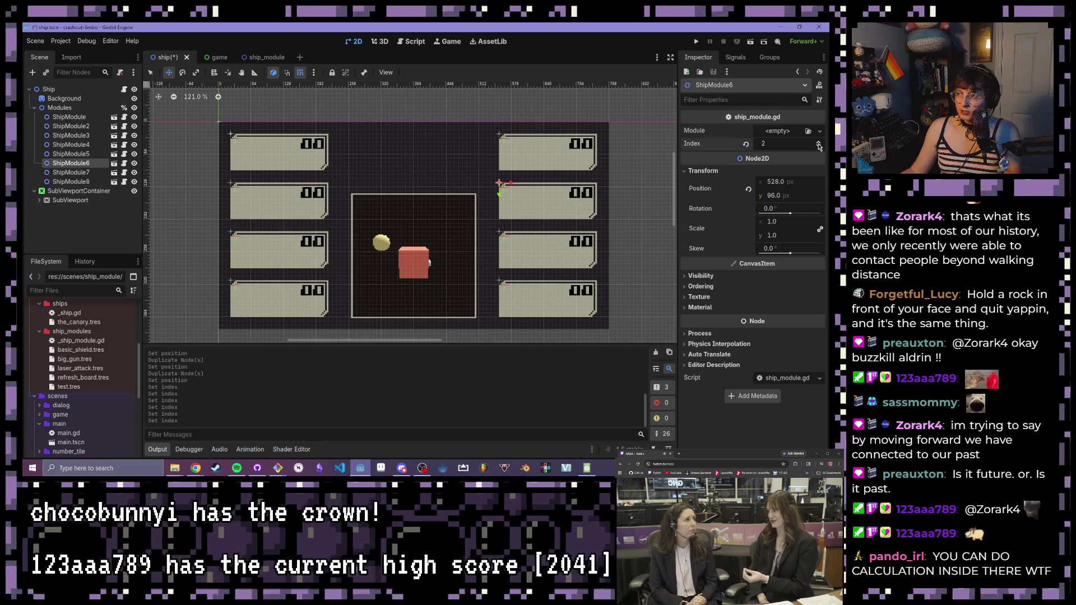
pyautogui.click(78, 172)
pyautogui.click(819, 142)
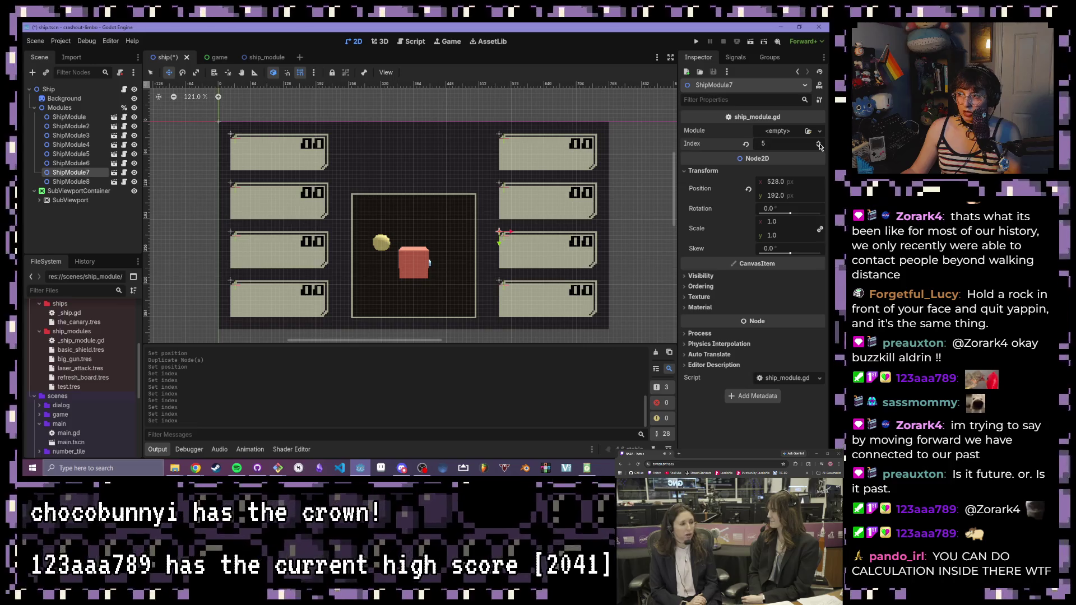
pyautogui.click(84, 182)
pyautogui.tripleClick(819, 142)
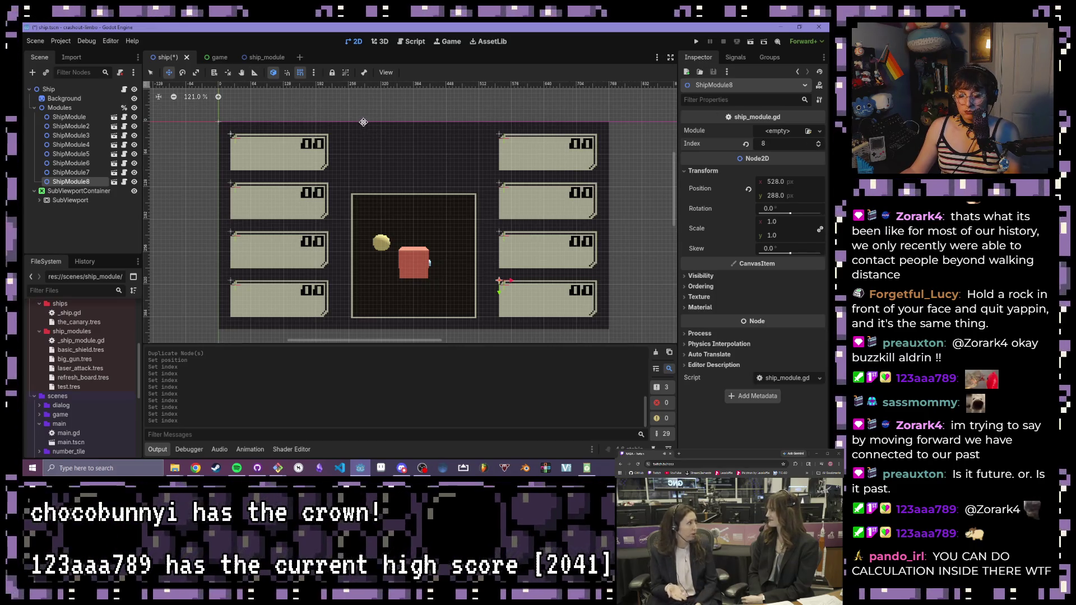
pyautogui.hotkey('ctrl', 's')
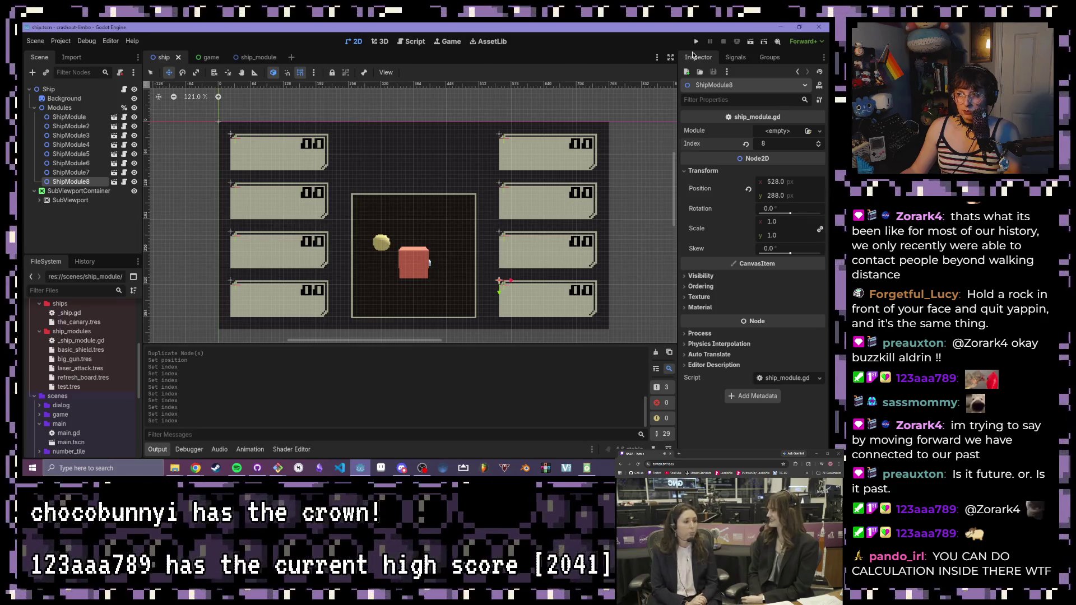
pyautogui.click(695, 42)
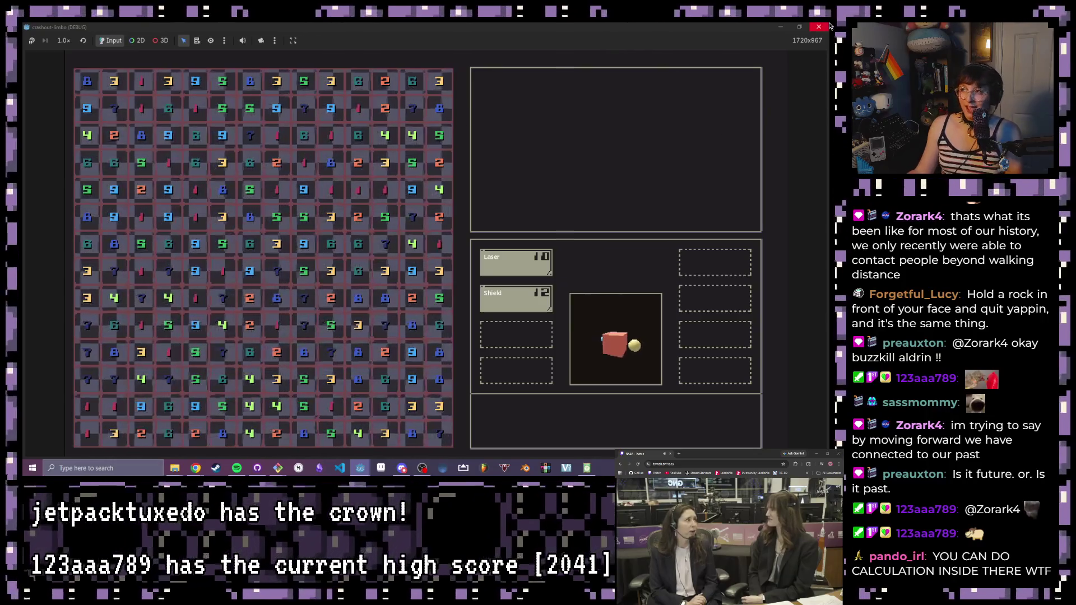
pyautogui.press('F8')
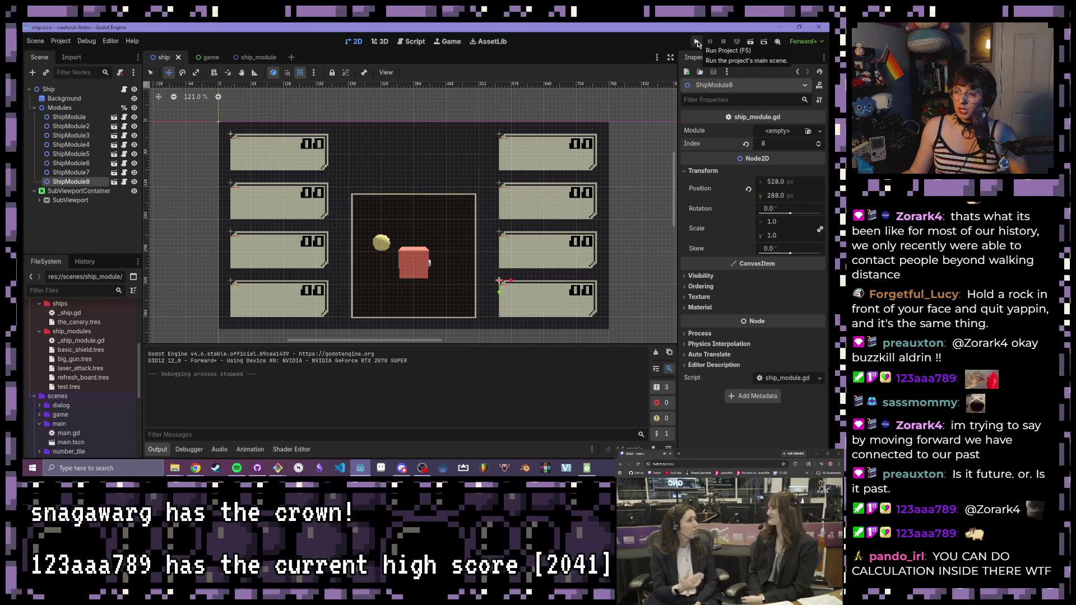
pyautogui.click(698, 42)
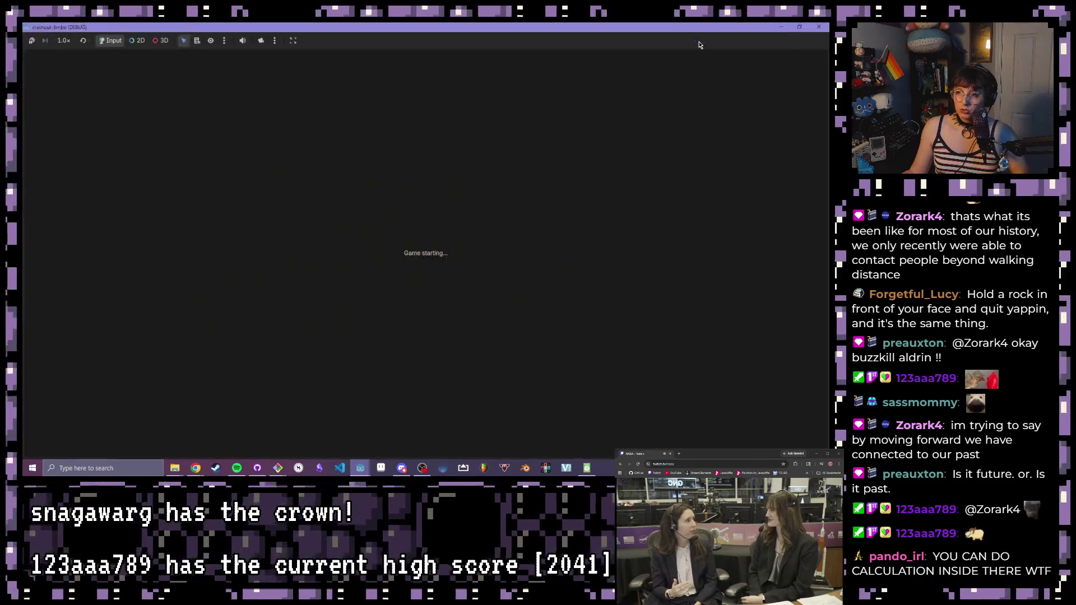
pyautogui.click(818, 27)
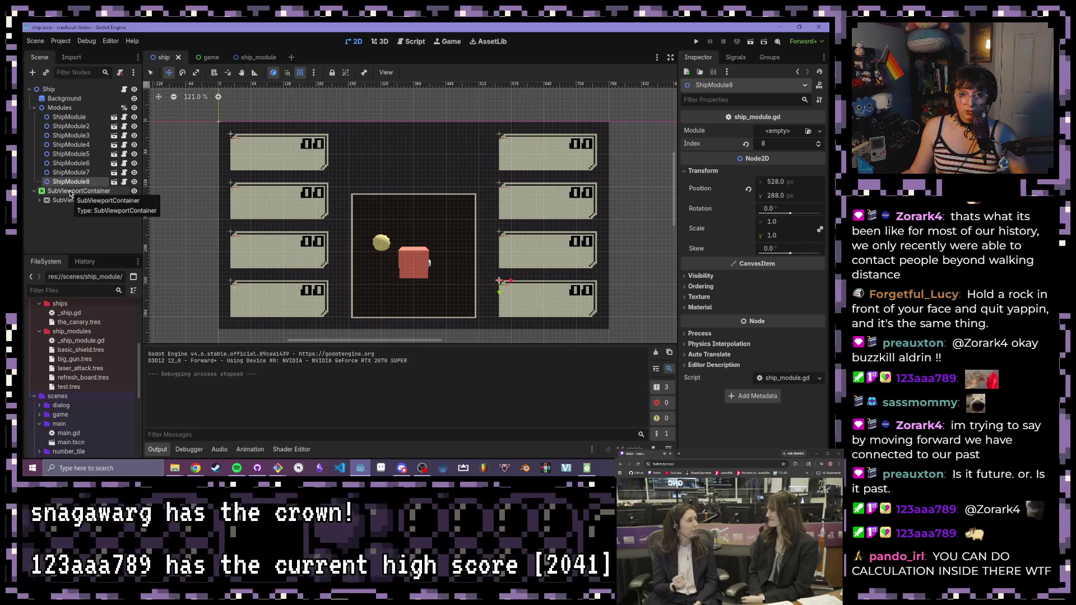
# - Open ship.gd from the Ship node and delete the module_ui preload line
pyautogui.click(133, 90)
pyautogui.click(133, 90)
pyautogui.click(124, 89)
pyautogui.click(489, 183)
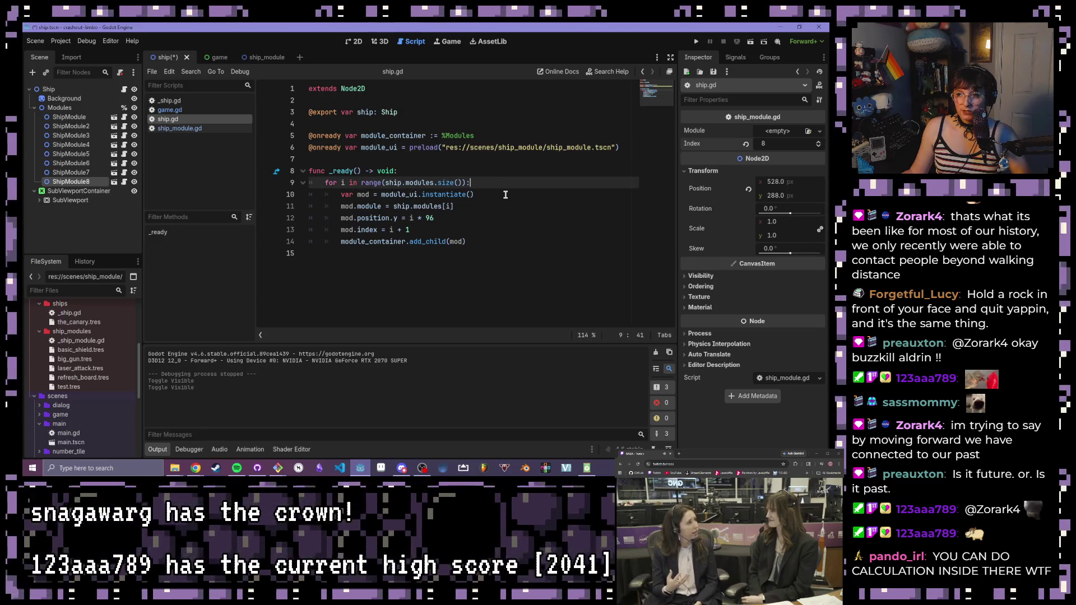
pyautogui.moveTo(621, 147); pyautogui.dragTo(275, 148)
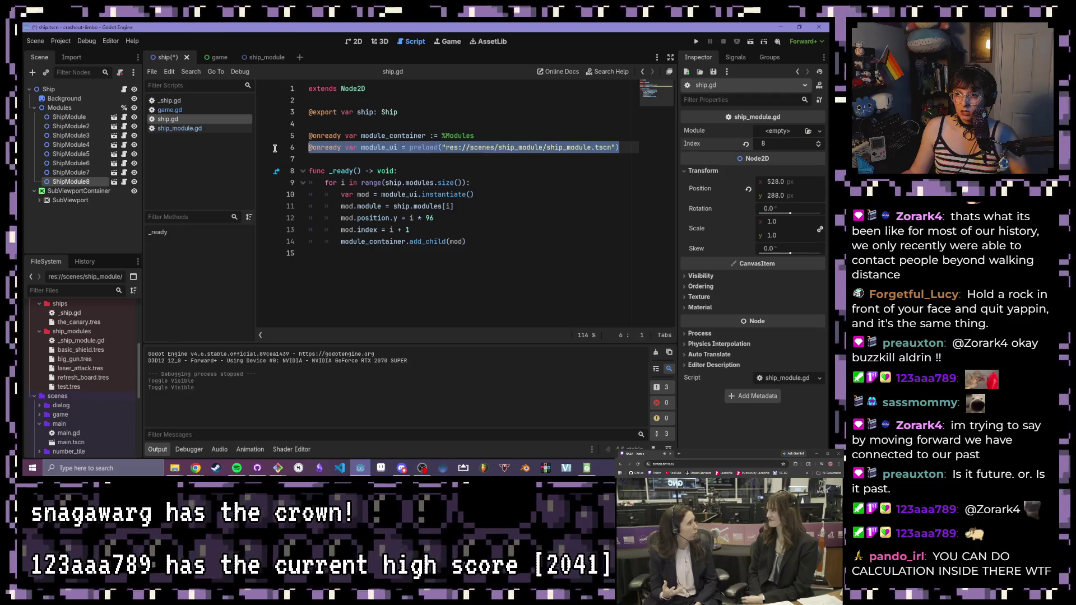
pyautogui.press('BackSpace')
pyautogui.press('BackSpace')
# - Delete the 'var mod = module_ui.instantiate()' line from the _ready loop
pyautogui.click(418, 124)
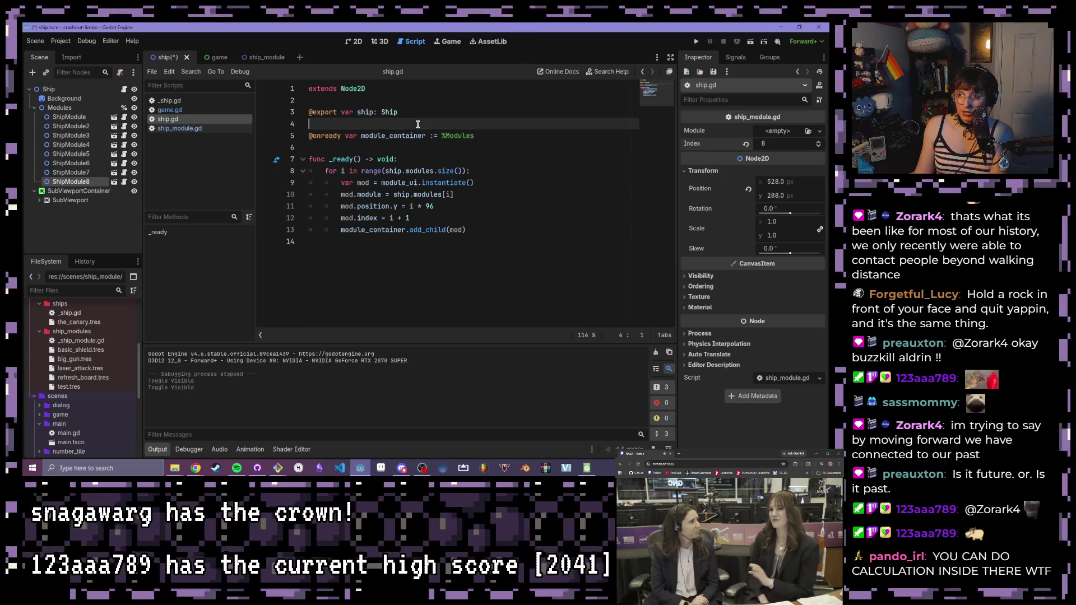
pyautogui.click(404, 159)
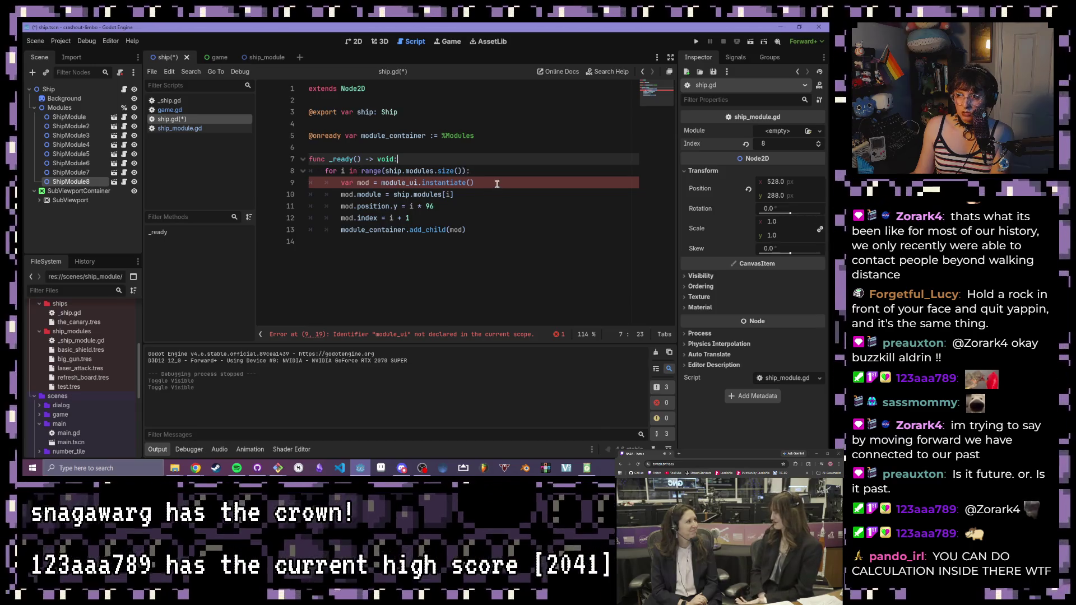
pyautogui.moveTo(497, 184); pyautogui.dragTo(285, 186)
pyautogui.press('BackSpace')
pyautogui.press('BackSpace')
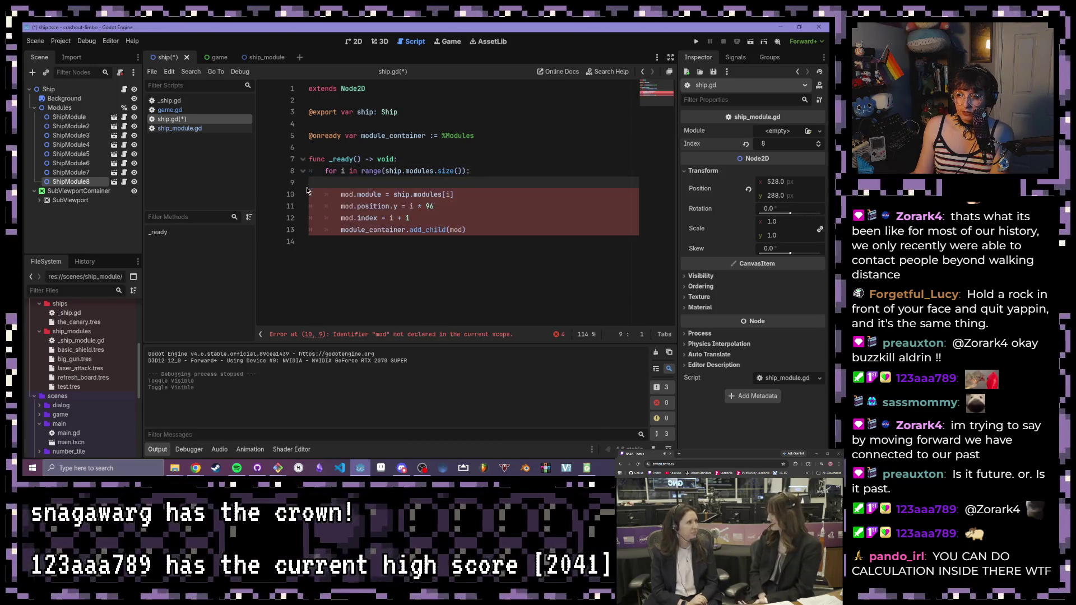
# - Review the remaining mod.module, add_child and position lines in the loop
pyautogui.click(508, 187)
pyautogui.moveTo(457, 184); pyautogui.dragTo(394, 187)
pyautogui.click(370, 185)
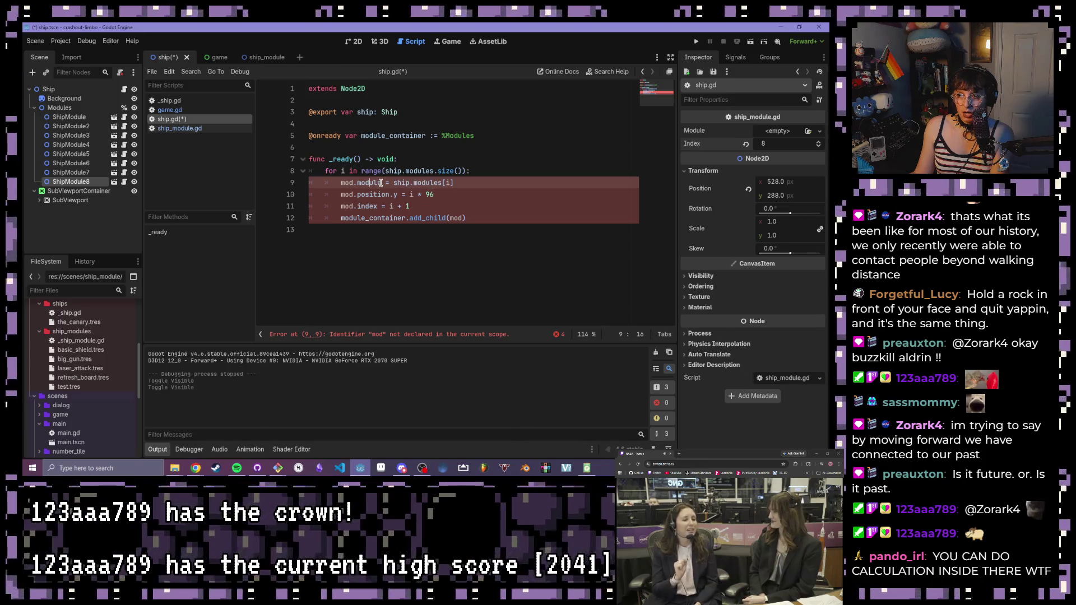
pyautogui.moveTo(380, 183); pyautogui.dragTo(343, 183)
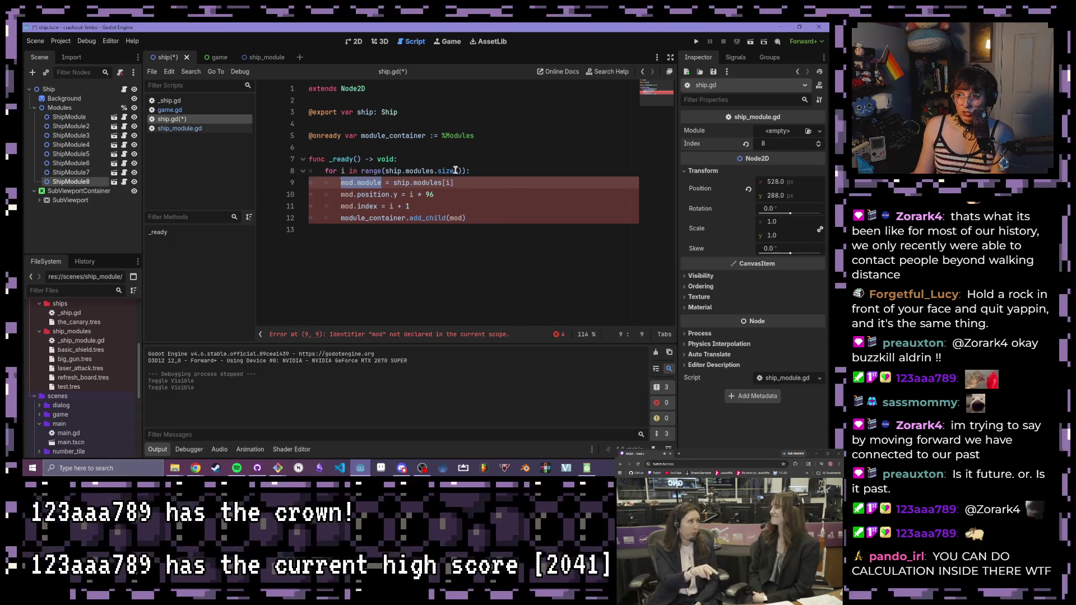
pyautogui.moveTo(454, 171)
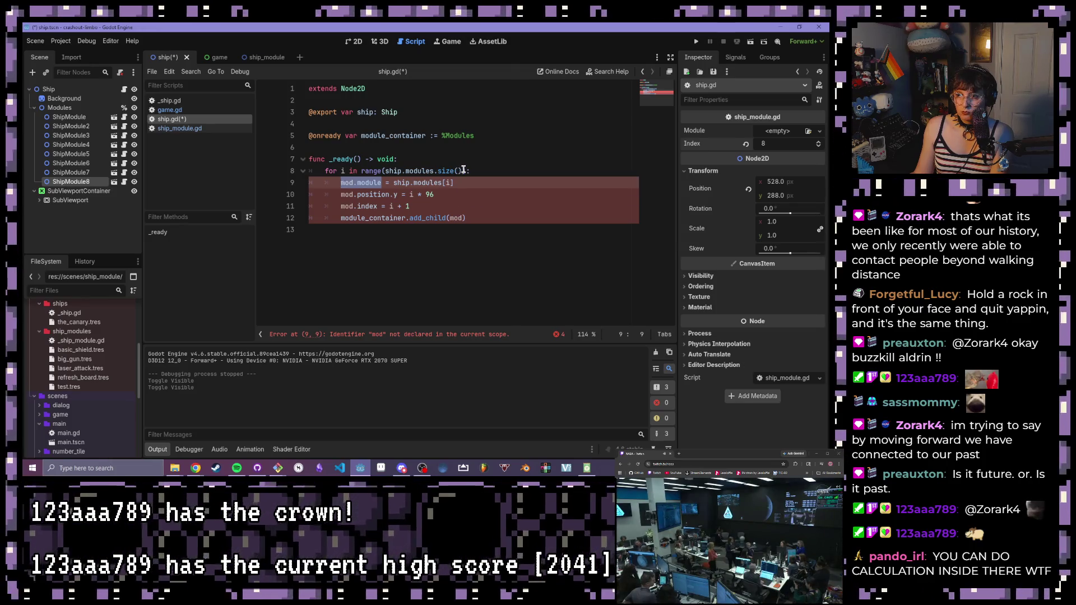
pyautogui.click(463, 170)
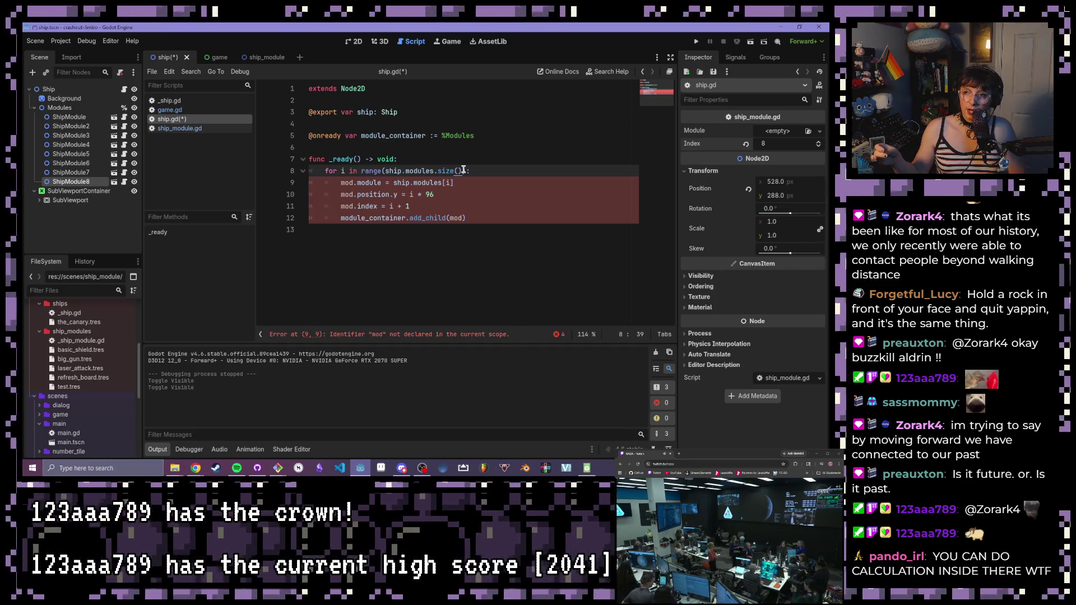
pyautogui.press('Down')
pyautogui.press('Down')
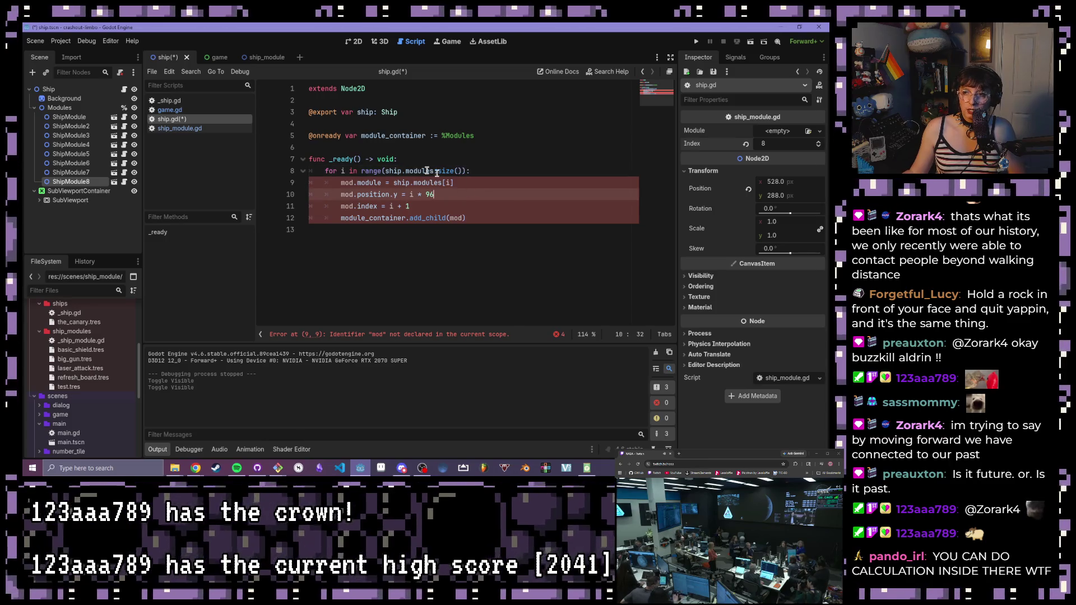
pyautogui.click(340, 171)
pyautogui.click(481, 207)
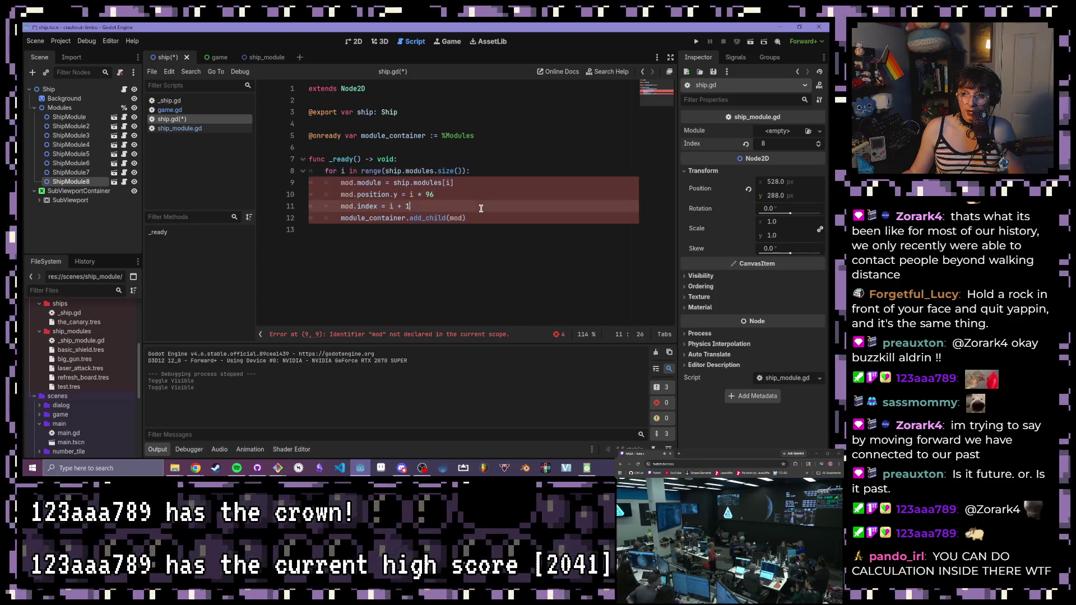
pyautogui.click(473, 185)
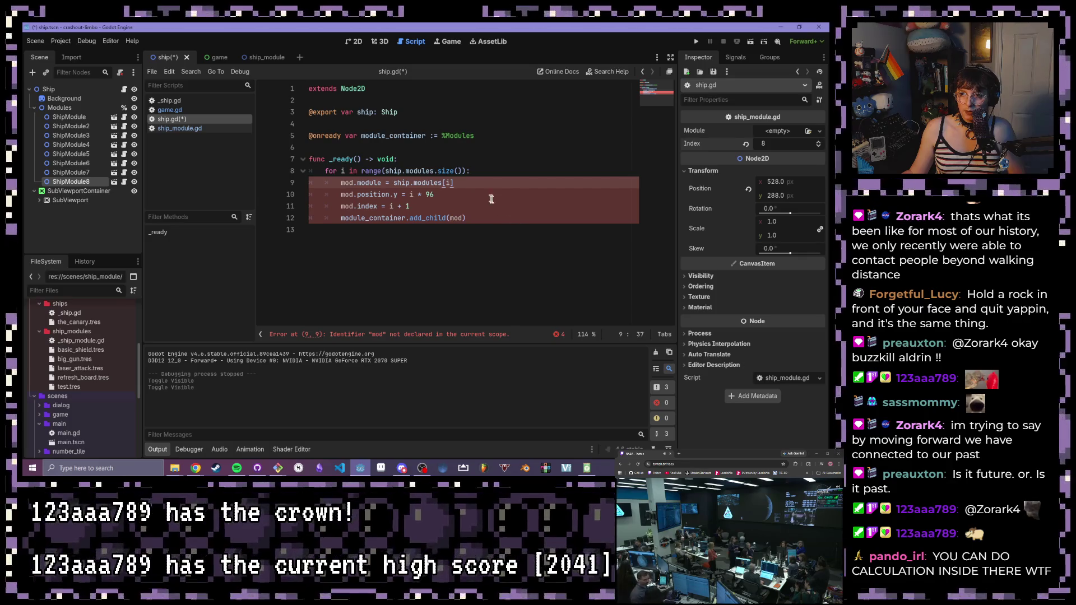
# - Remove the blank line and change the onready variable to modules = %Modules.get_children()
pyautogui.click(310, 137)
pyautogui.press('BackSpace')
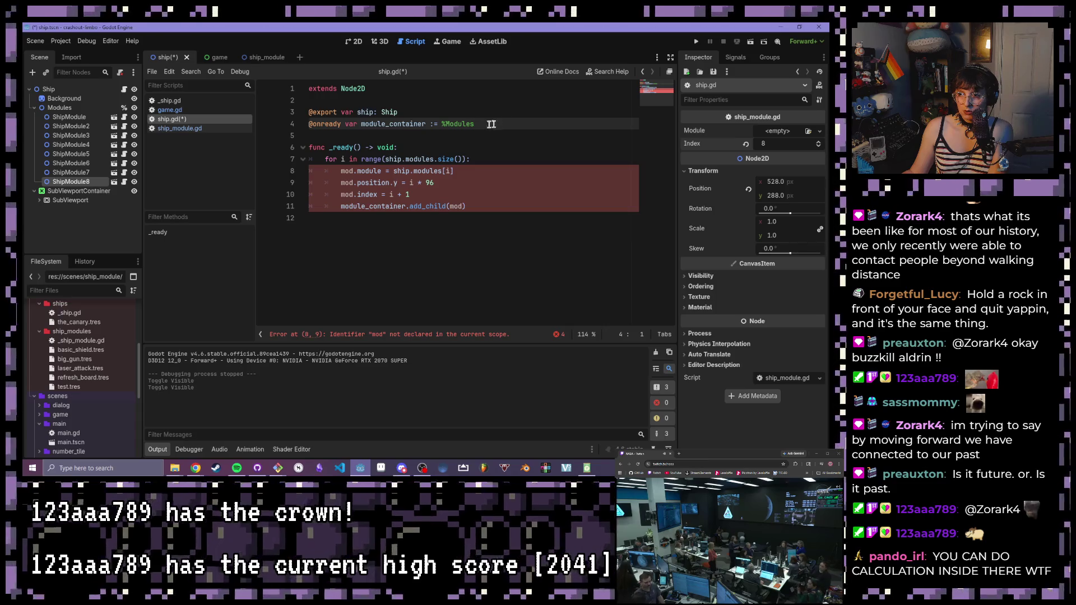
pyautogui.moveTo(428, 124); pyautogui.dragTo(381, 122)
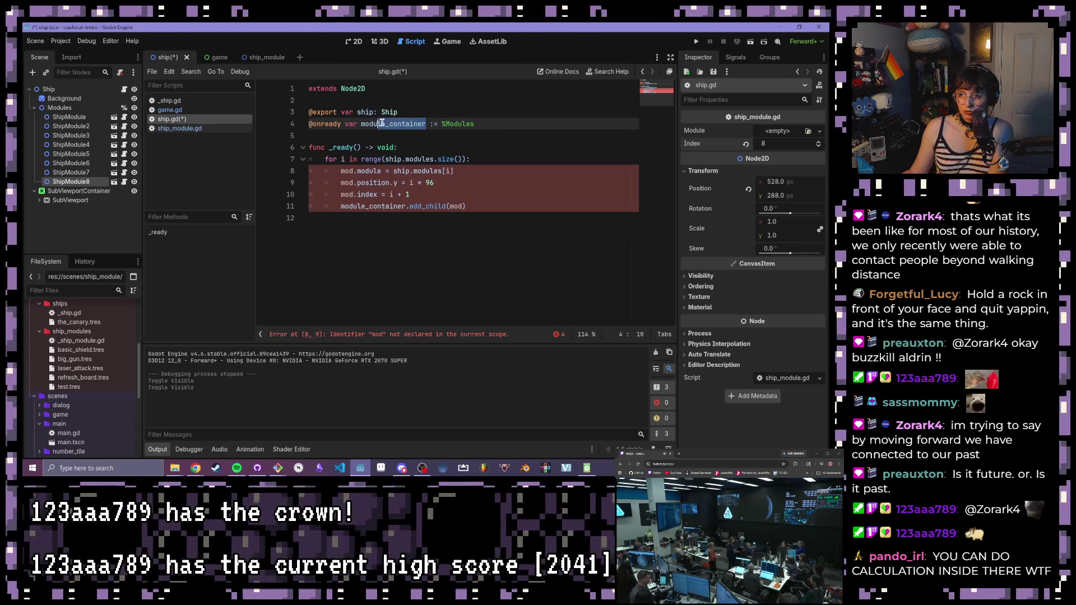
pyautogui.write('s.')
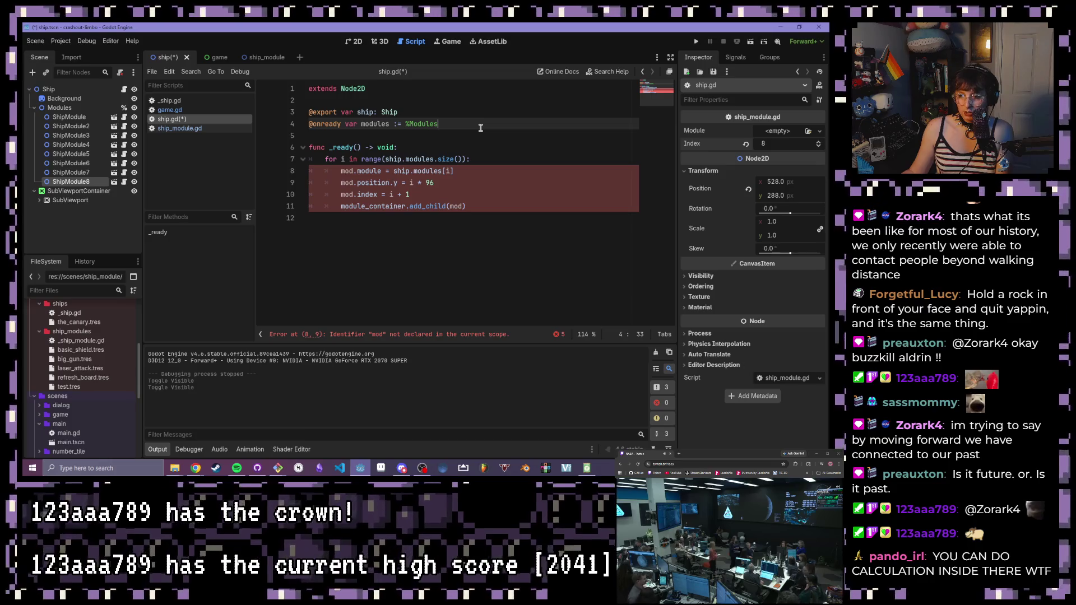
pyautogui.write('get_')
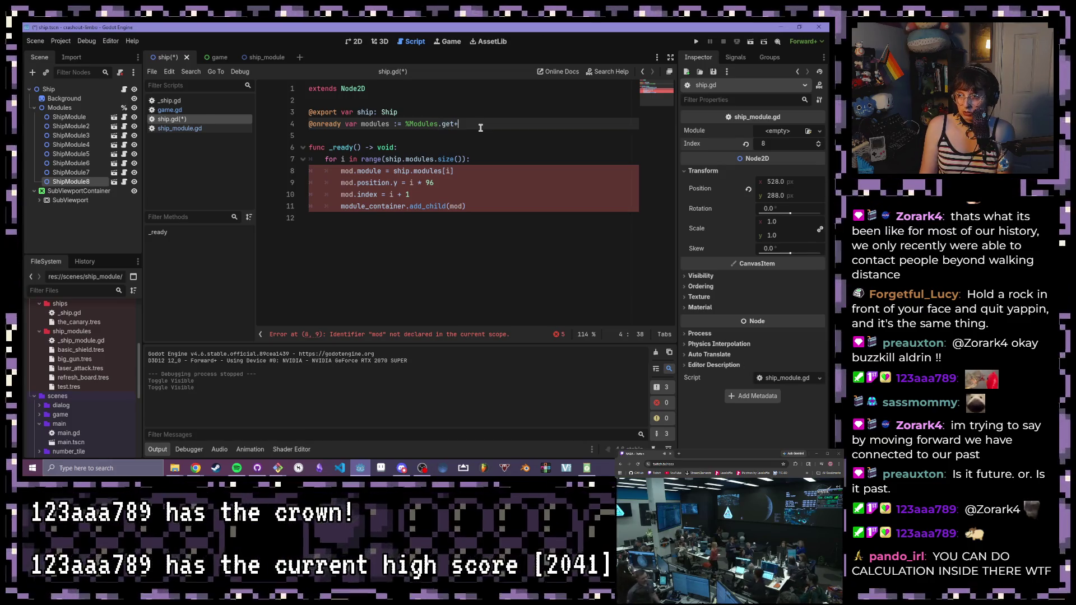
pyautogui.write('children')
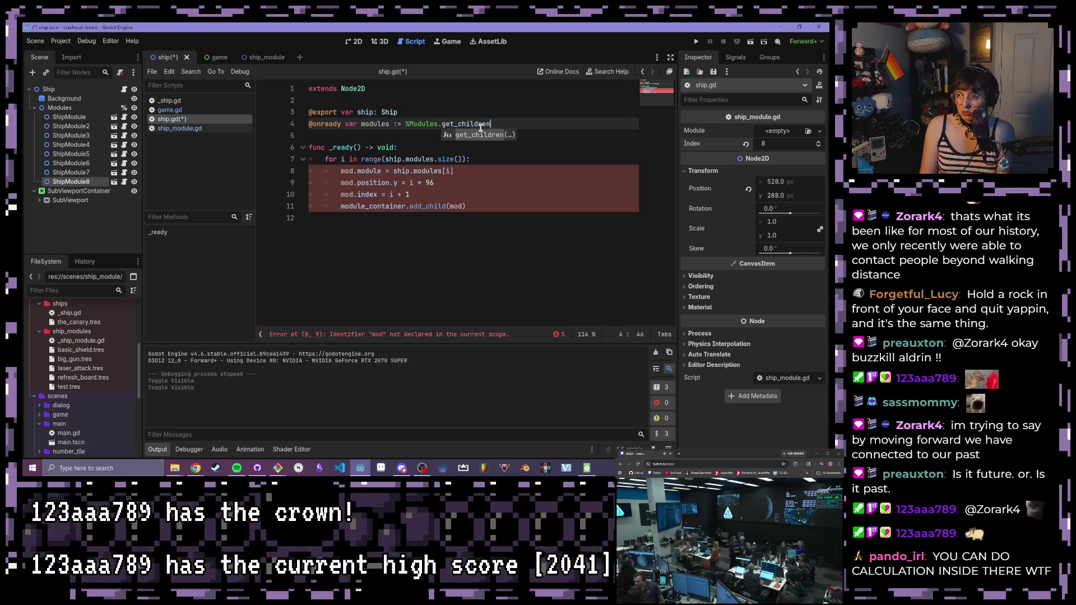
pyautogui.press('Return')
# - Start adding an Array[] type hint to the modules variable
pyautogui.click(397, 124)
pyautogui.write(': ')
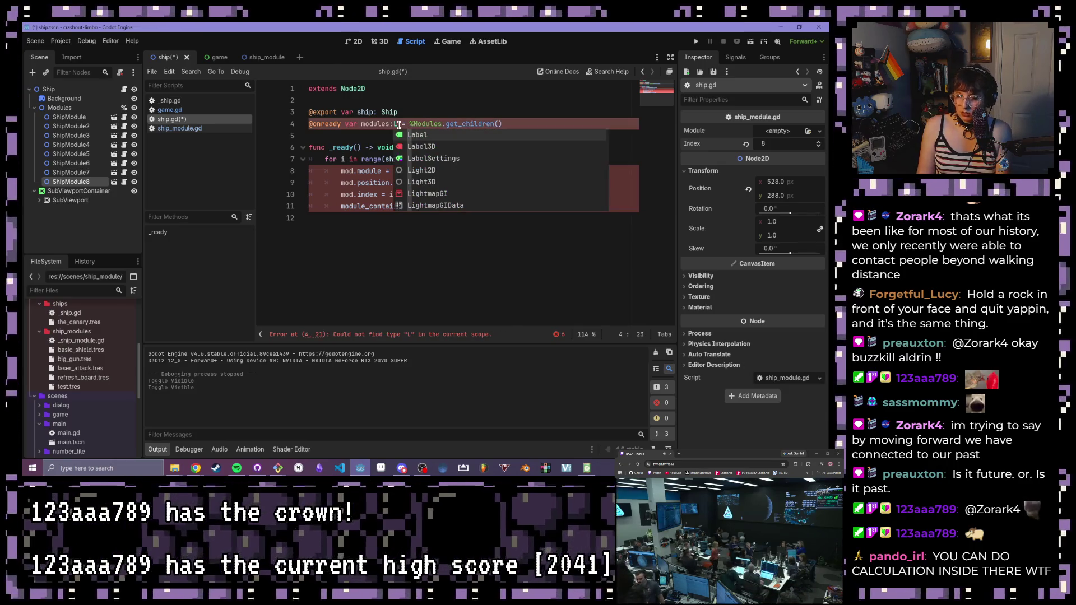
pyautogui.write('ar')
pyautogui.press('BackSpace')
pyautogui.write('rray')
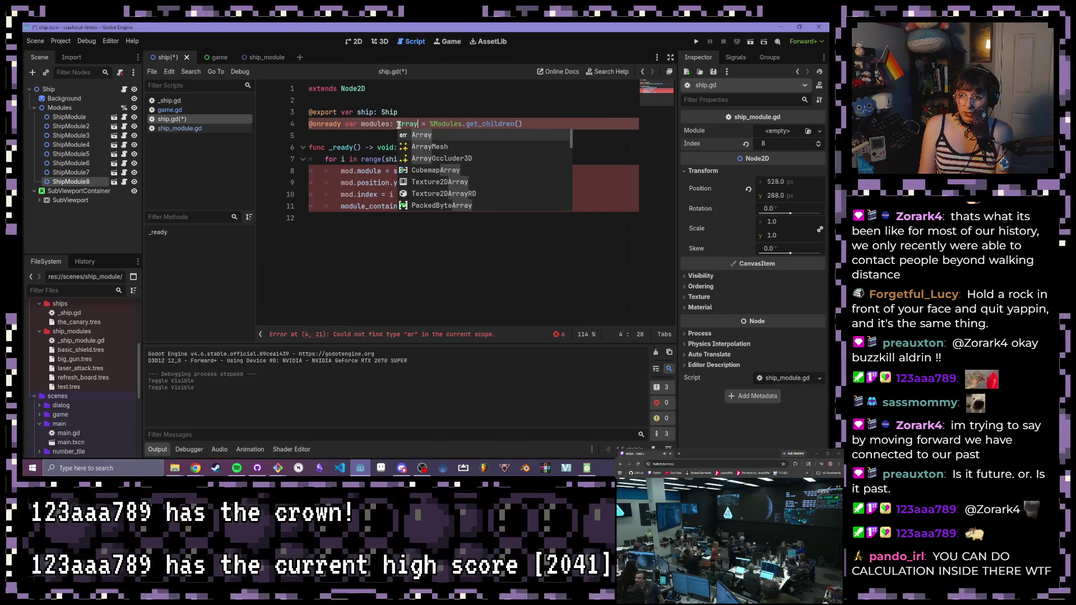
pyautogui.press('Return')
pyautogui.write('[')
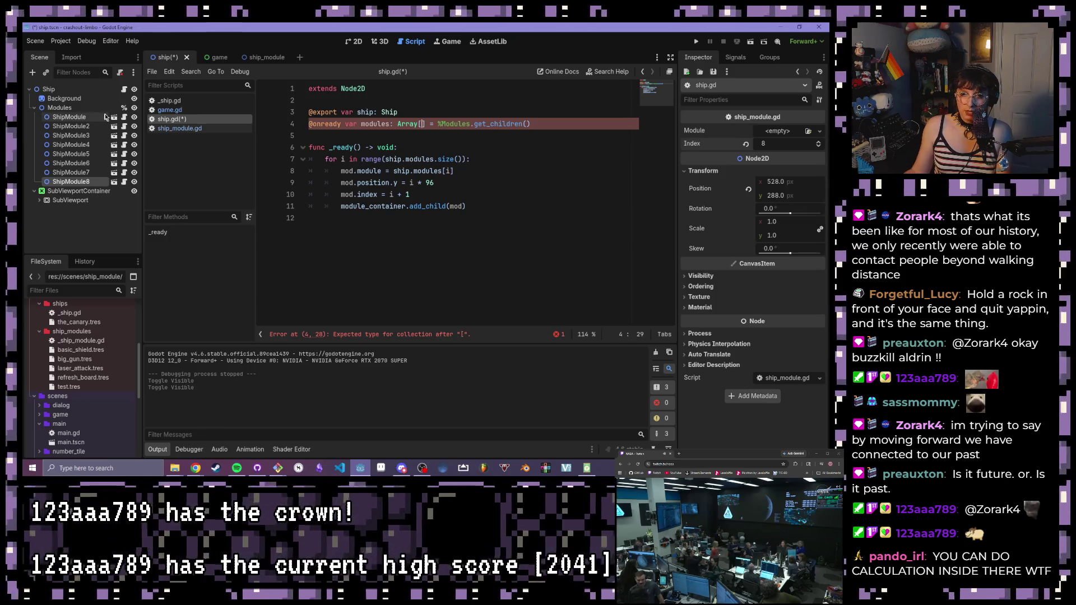
# - Check the ShipModule script for reference, then delete the Array[] type hint from modules
pyautogui.click(125, 118)
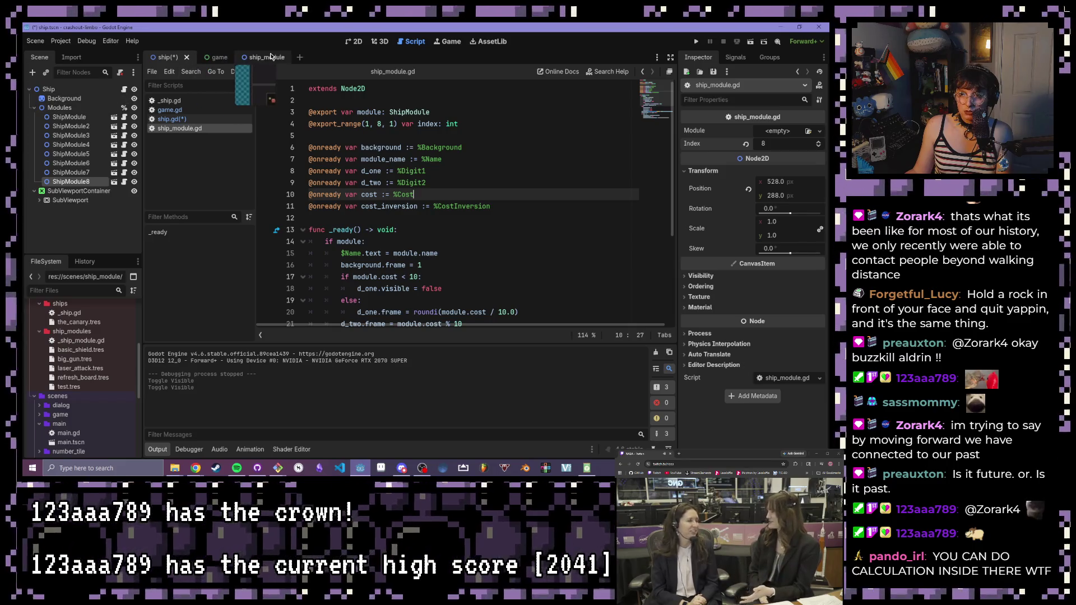
pyautogui.click(173, 119)
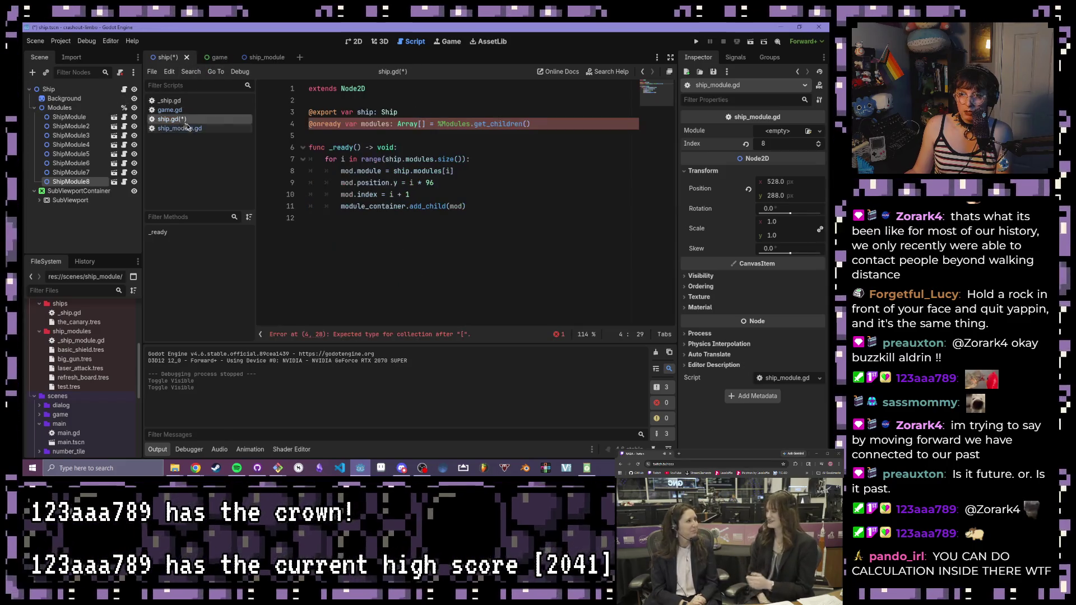
pyautogui.moveTo(426, 124); pyautogui.dragTo(394, 123)
pyautogui.press('BackSpace')
pyautogui.press('BackSpace')
pyautogui.press('BackSpace')
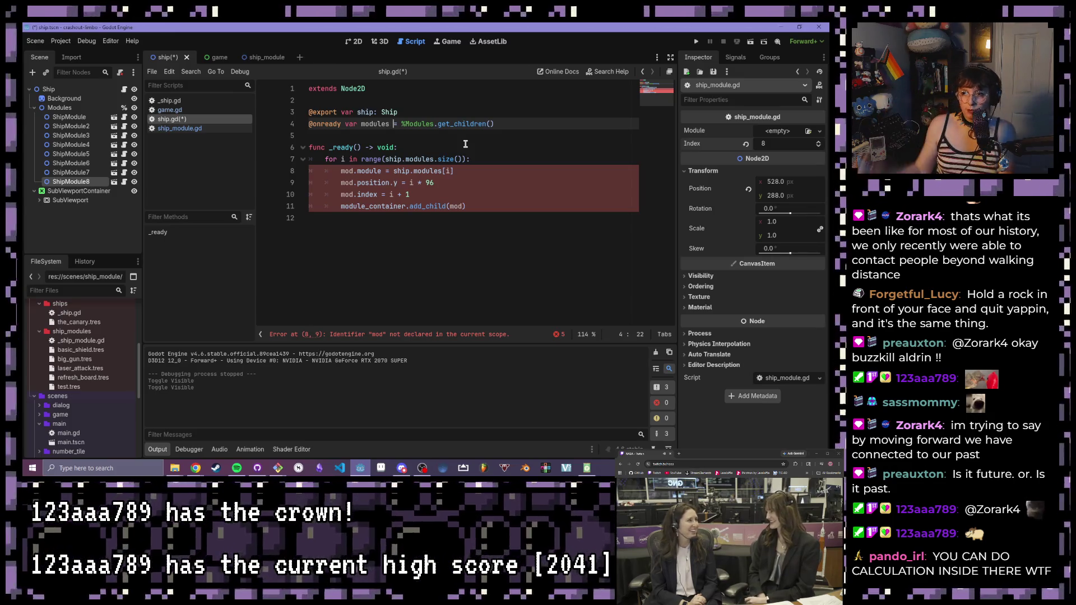
pyautogui.click(462, 172)
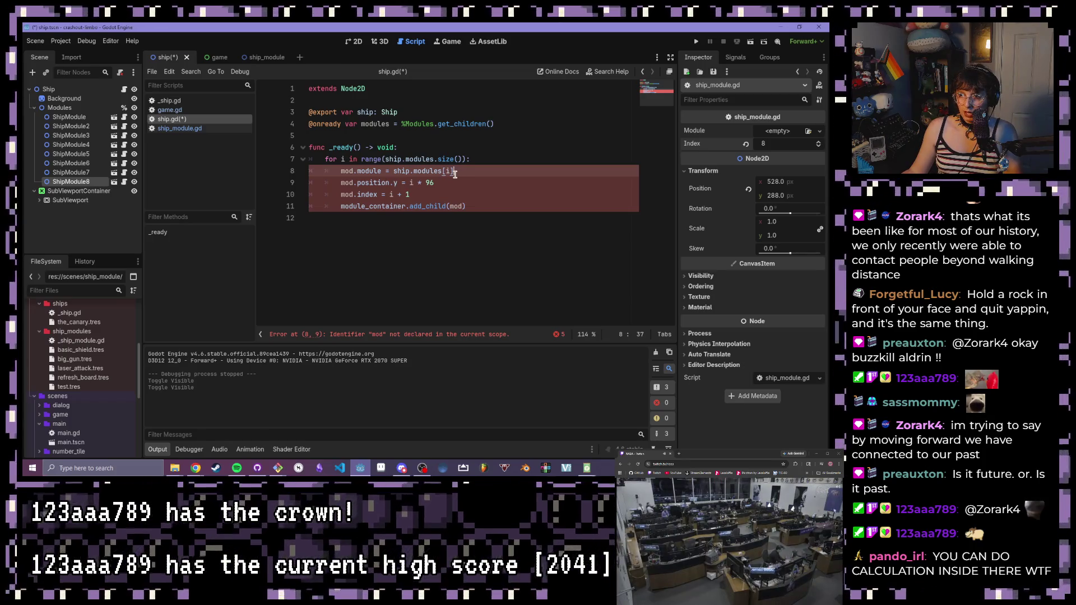
# - Replace mod.module on line 8 with module[i].module
pyautogui.click(393, 172)
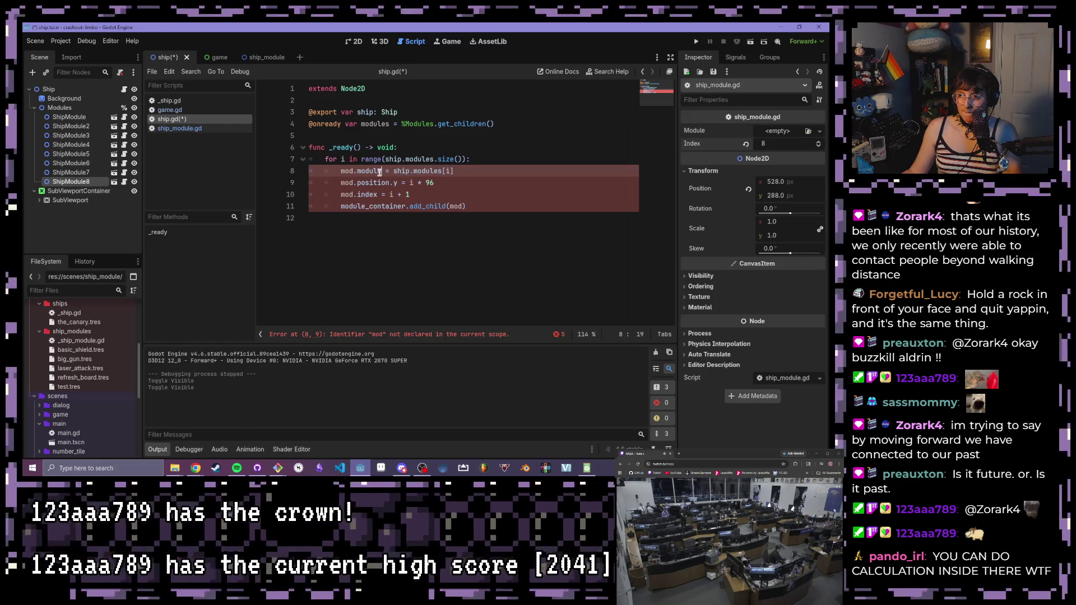
pyautogui.moveTo(368, 172); pyautogui.dragTo(341, 172)
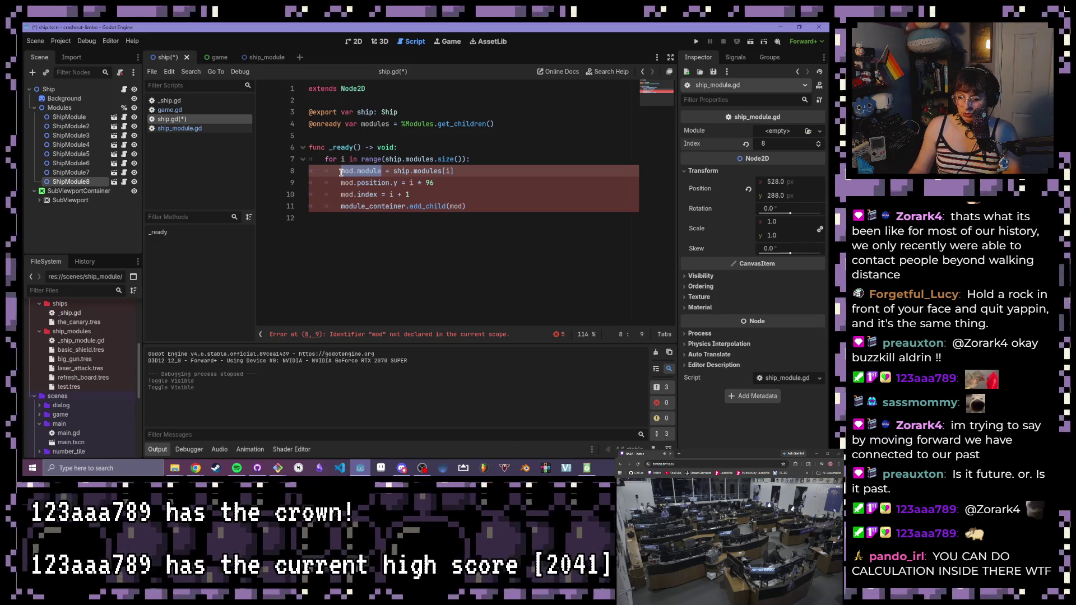
pyautogui.write('module[i')
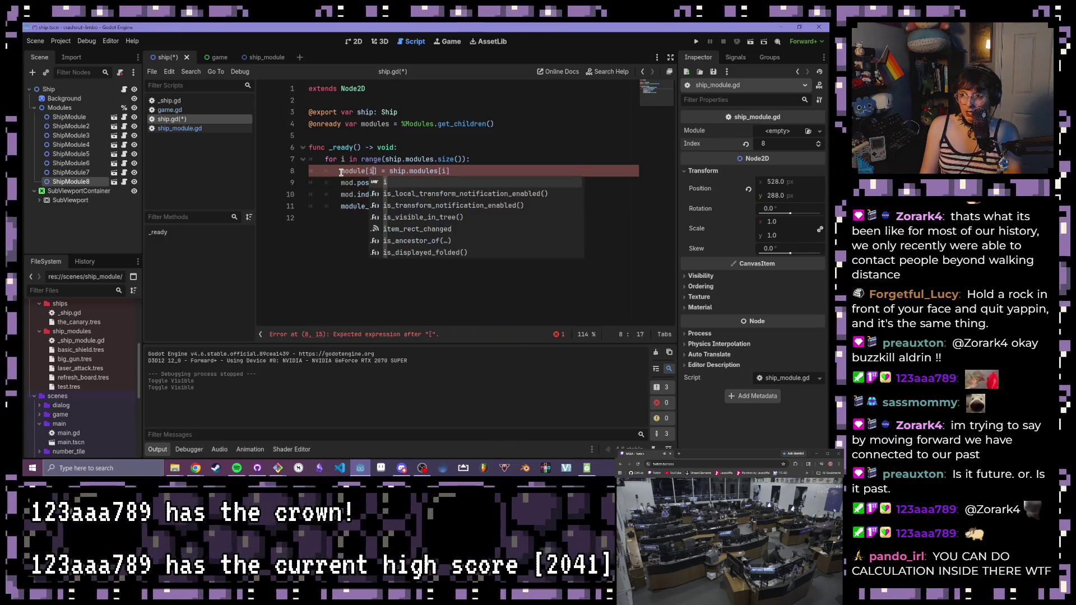
pyautogui.write(']')
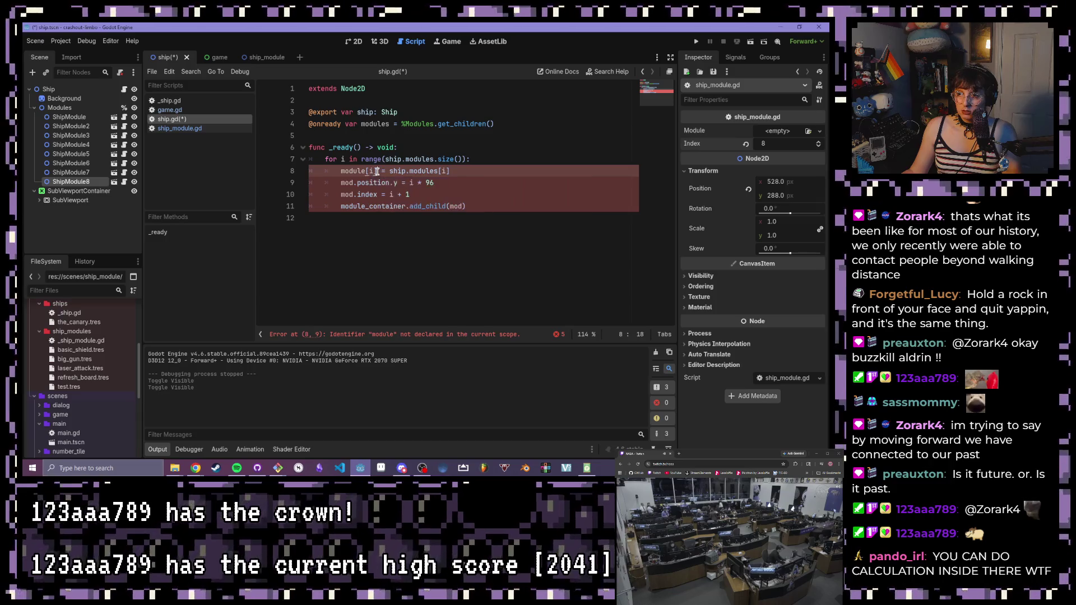
pyautogui.write('.module')
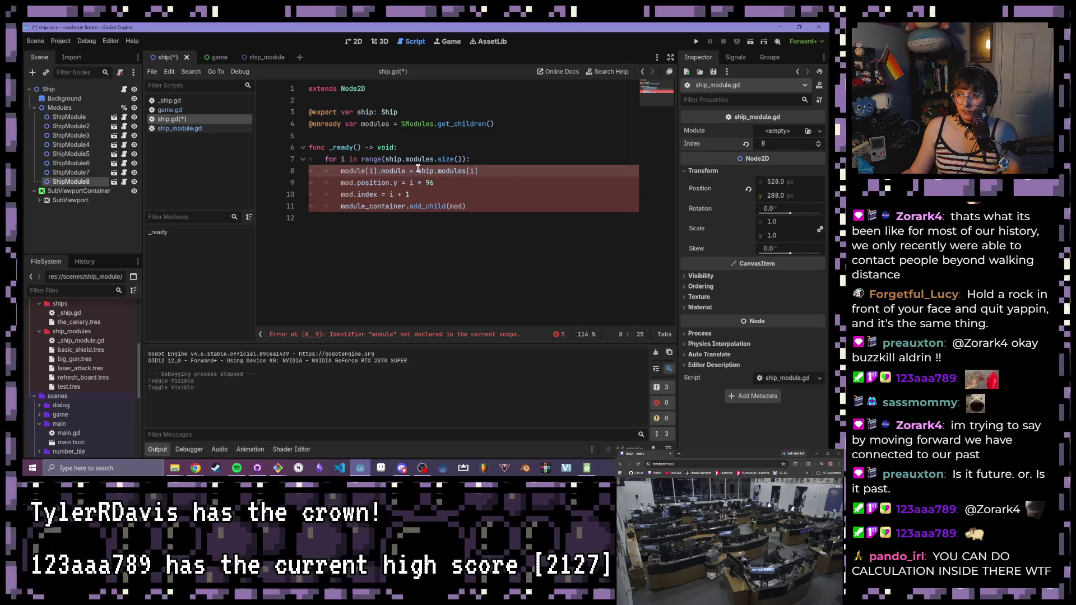
pyautogui.press('BackSpace')
pyautogui.press('BackSpace')
pyautogui.press('BackSpace')
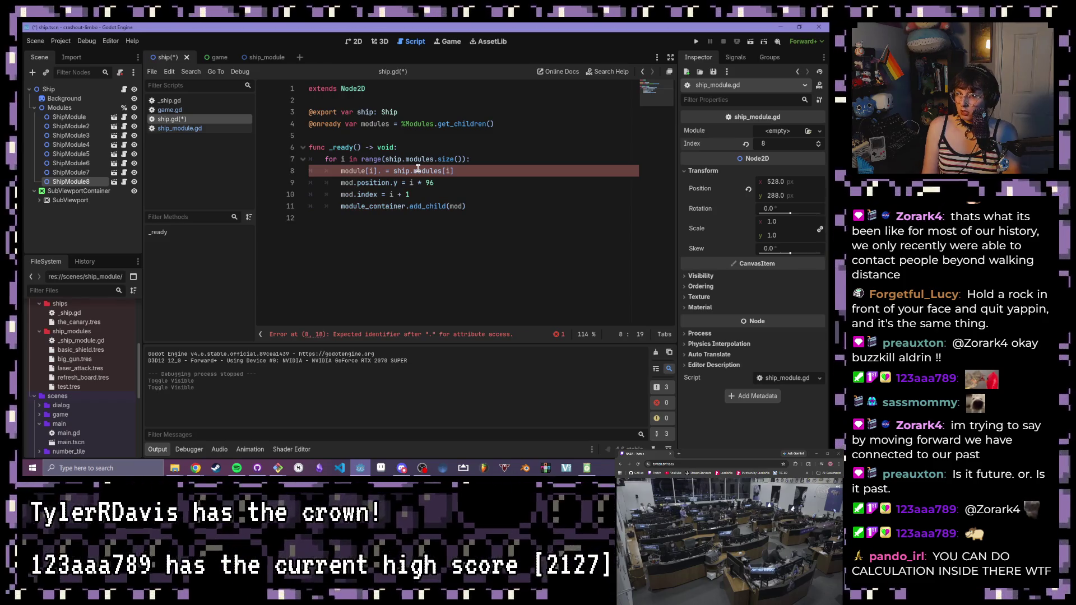
# - Inspect the ShipModule8 node and the first ShipModule node in the Scene dock
pyautogui.click(124, 182)
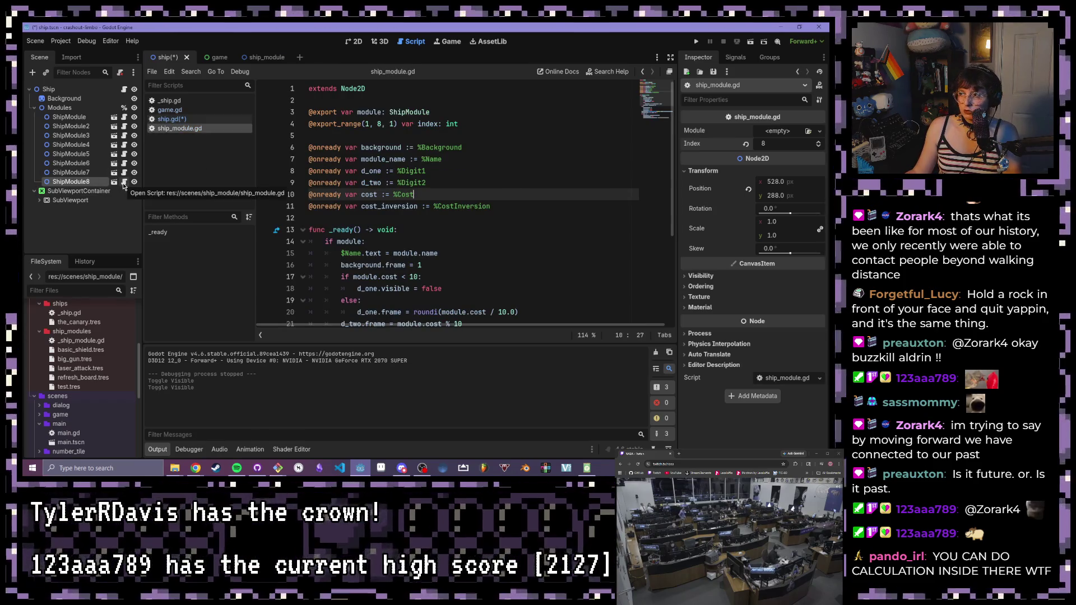
pyautogui.doubleClick(81, 181)
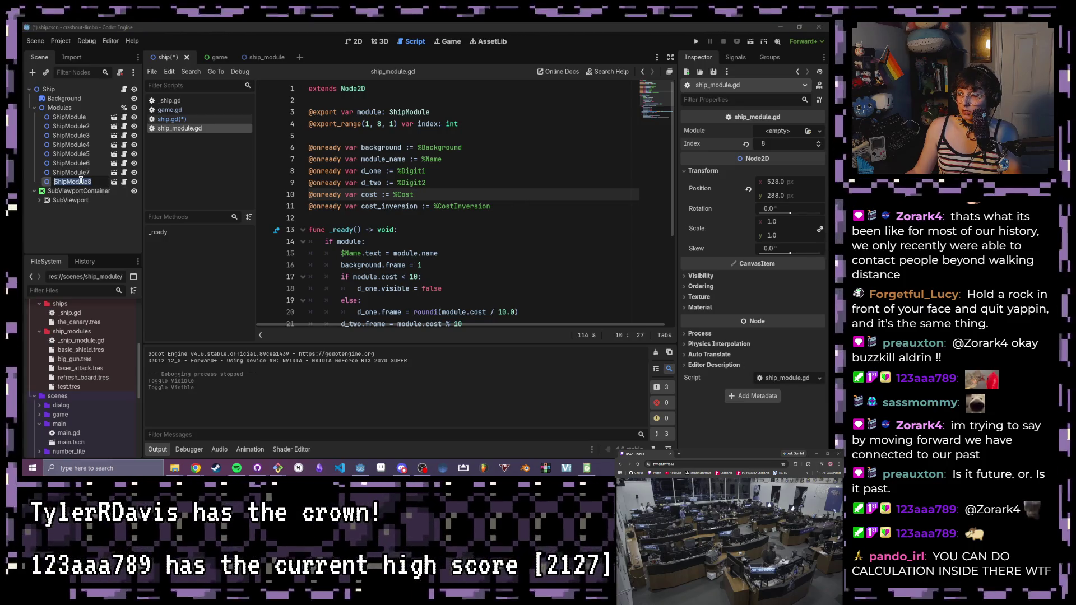
pyautogui.click(56, 113)
pyautogui.click(57, 109)
pyautogui.click(61, 115)
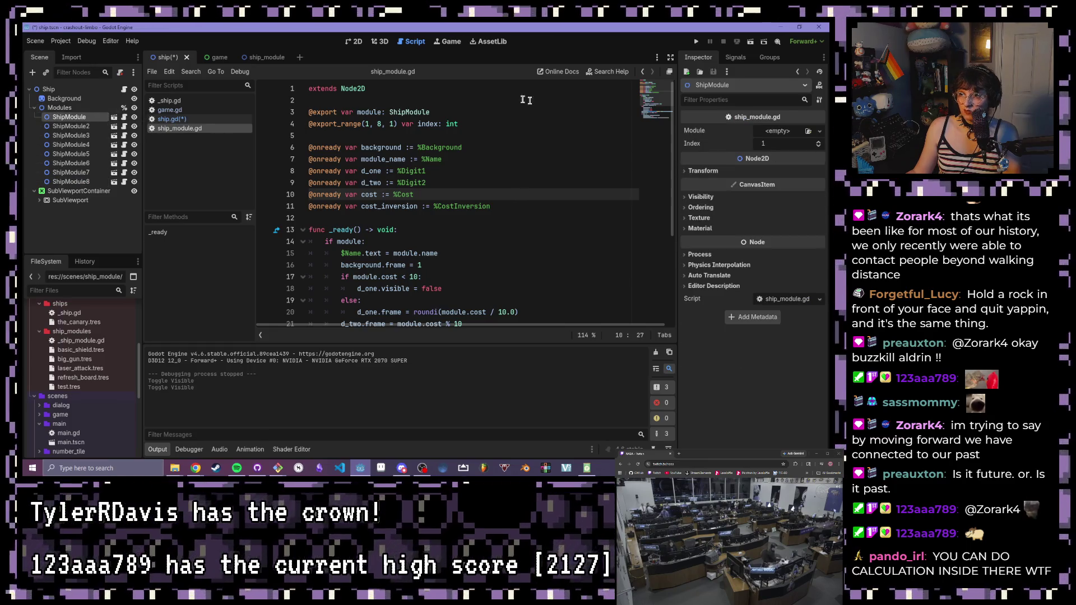
# - In ship.gd, finish the line 8 assignment and delete the loop's position and add_child lines
pyautogui.click(175, 119)
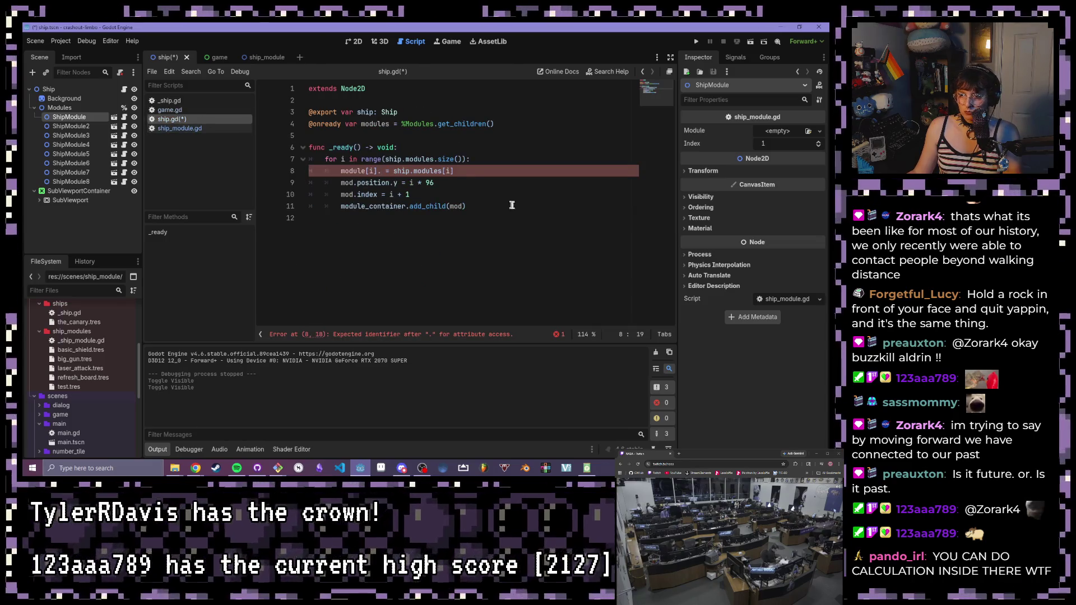
pyautogui.click(382, 171)
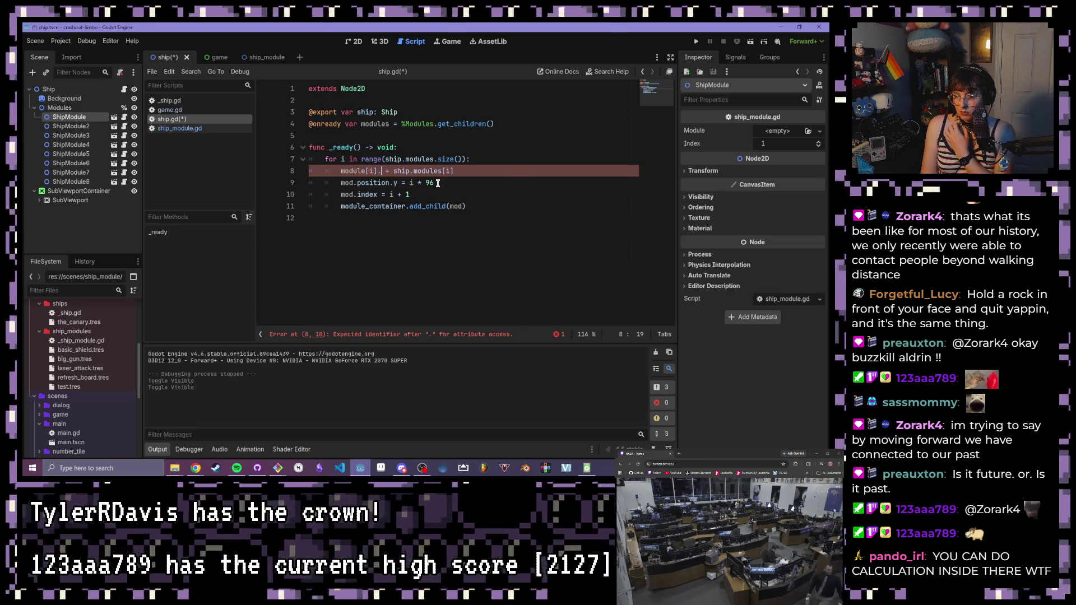
pyautogui.write('module')
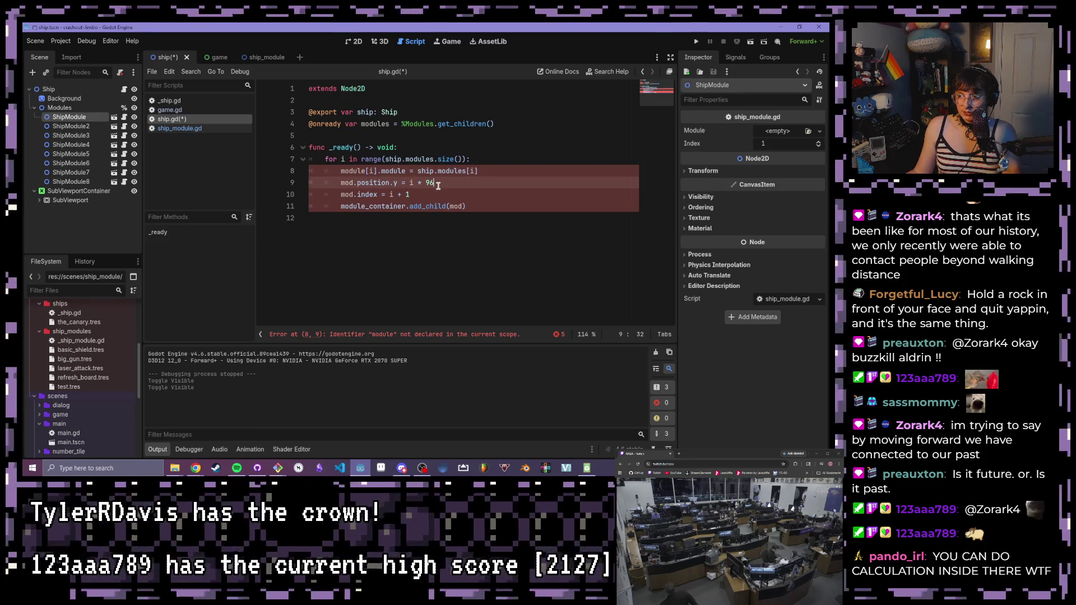
pyautogui.moveTo(436, 184); pyautogui.dragTo(298, 183)
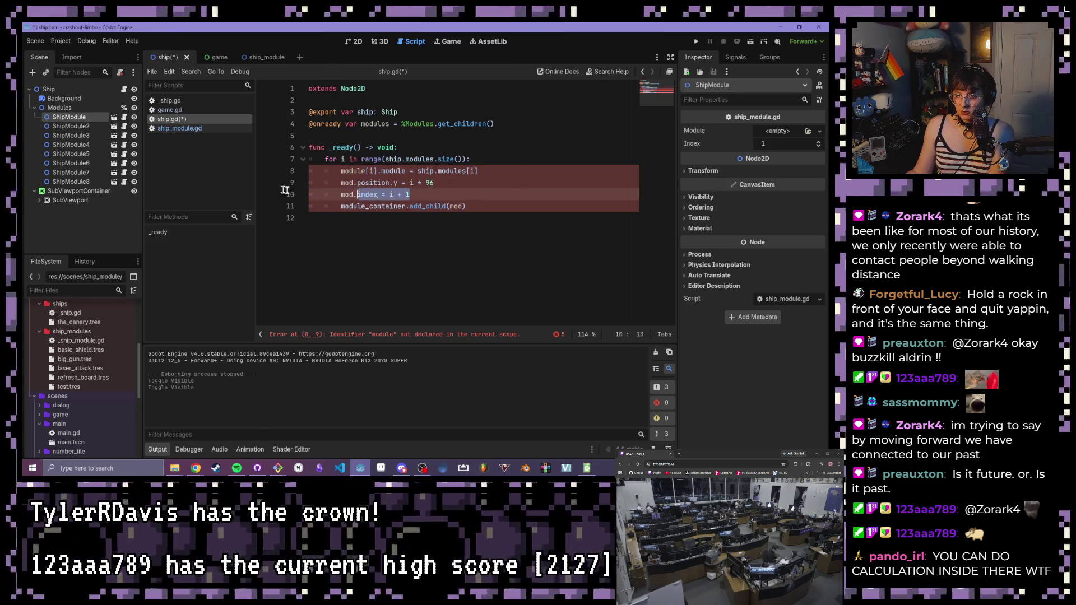
pyautogui.moveTo(466, 206); pyautogui.dragTo(277, 187)
pyautogui.hotkey('shift', 'Up')
pyautogui.press('BackSpace')
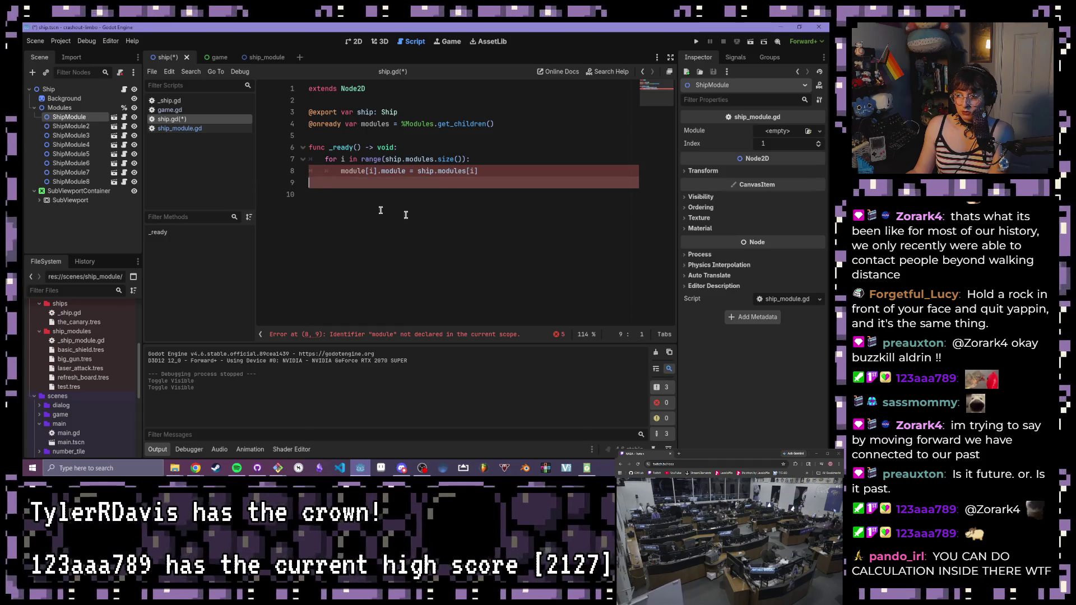
pyautogui.press('BackSpace')
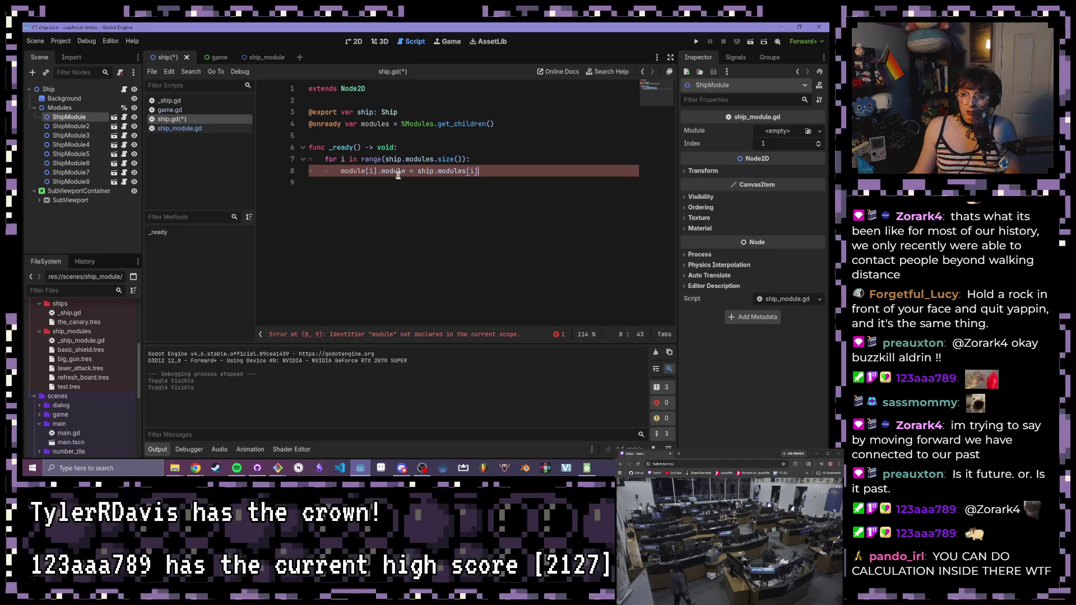
# - Correct line 8 to modules[i].module = ship.modules[i], save ship.gd and run the game
pyautogui.click(363, 172)
pyautogui.write('s')
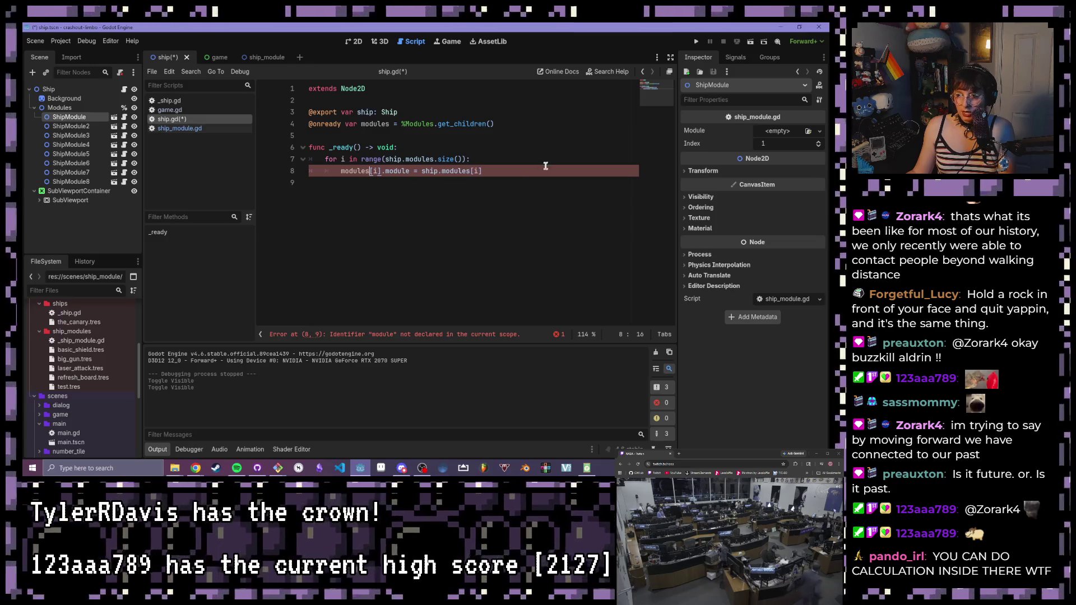
pyautogui.click(538, 182)
pyautogui.hotkey('ctrl', 's')
pyautogui.click(696, 41)
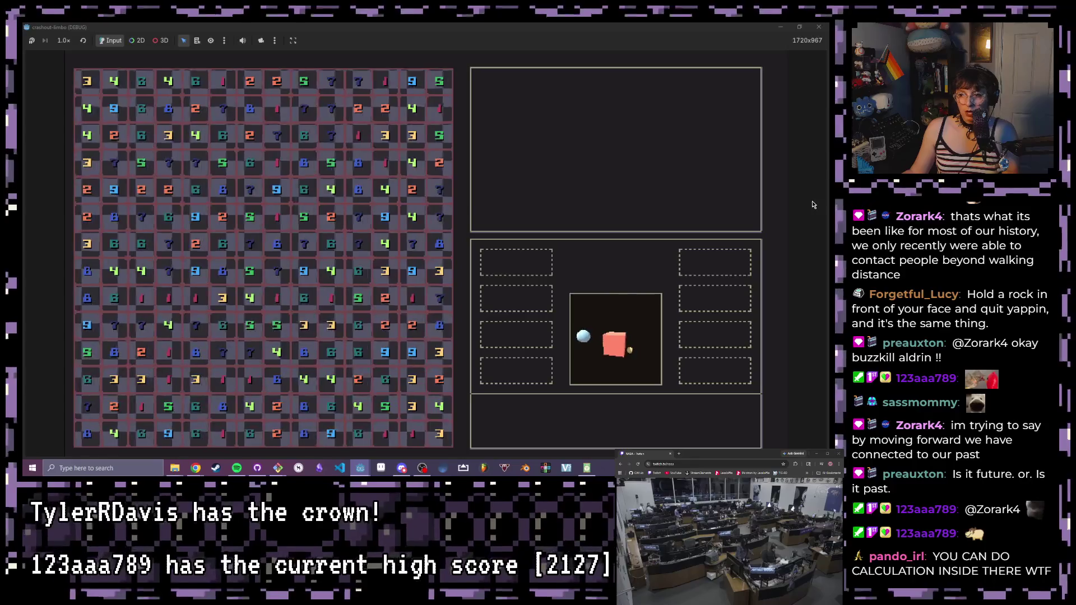
# - Stop the game, add a print("hi") debug line above the assignment, and run again
pyautogui.moveTo(611, 27); pyautogui.dragTo(668, 122)
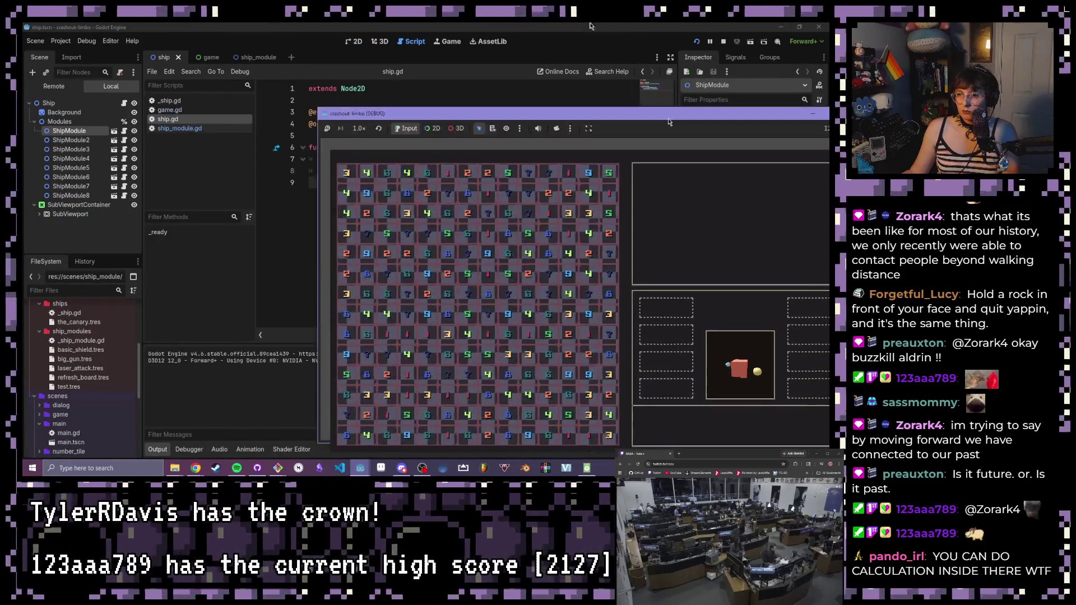
pyautogui.doubleClick(669, 122)
pyautogui.press('F8')
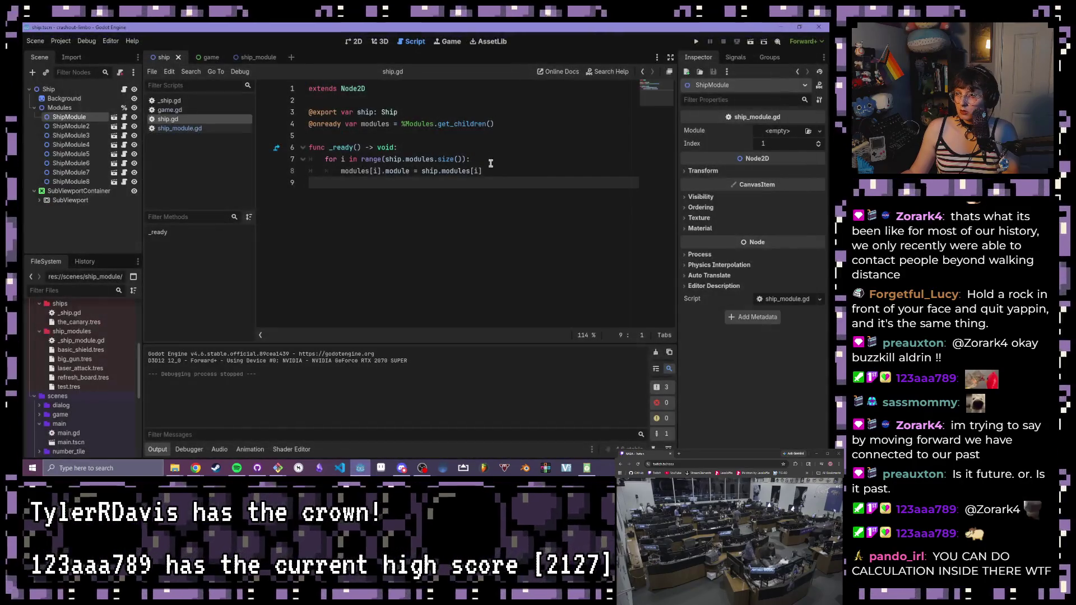
pyautogui.click(488, 170)
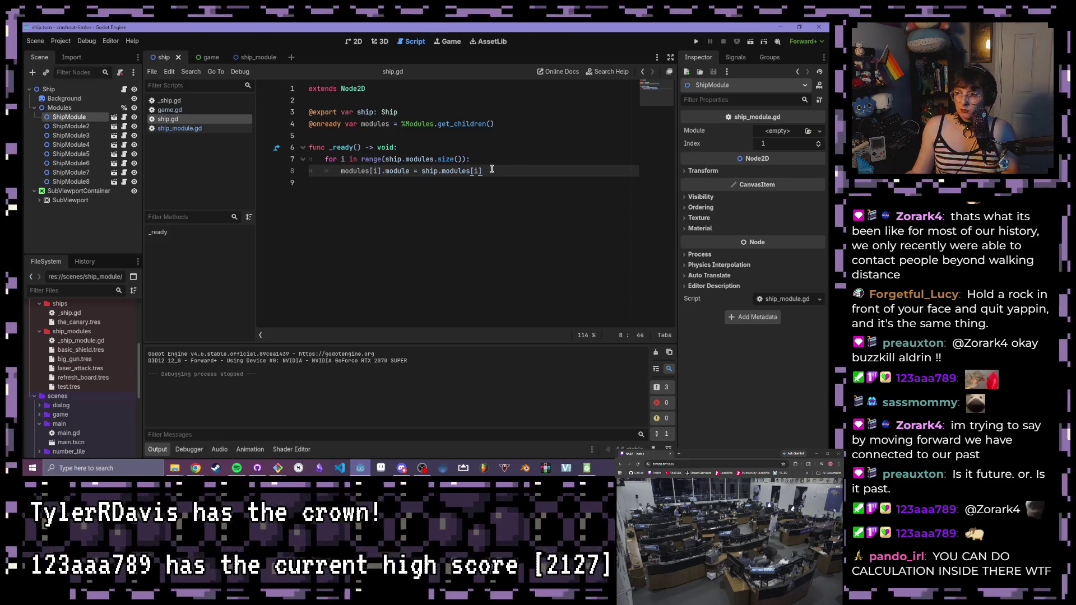
pyautogui.hotkey('ctrl', 'shift', 'Return')
pyautogui.write('print(')
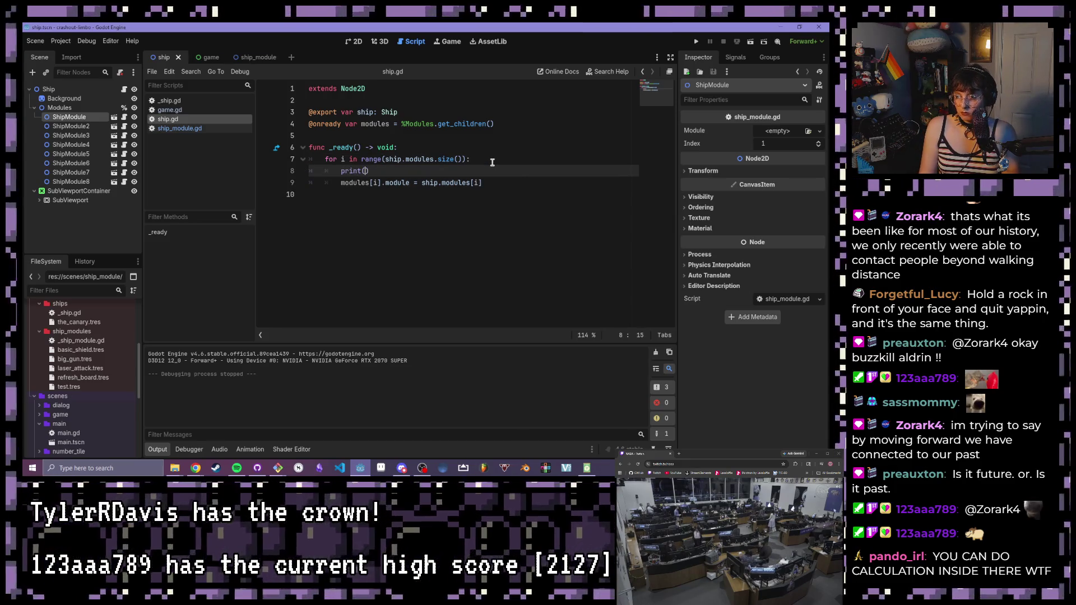
pyautogui.write('"hi')
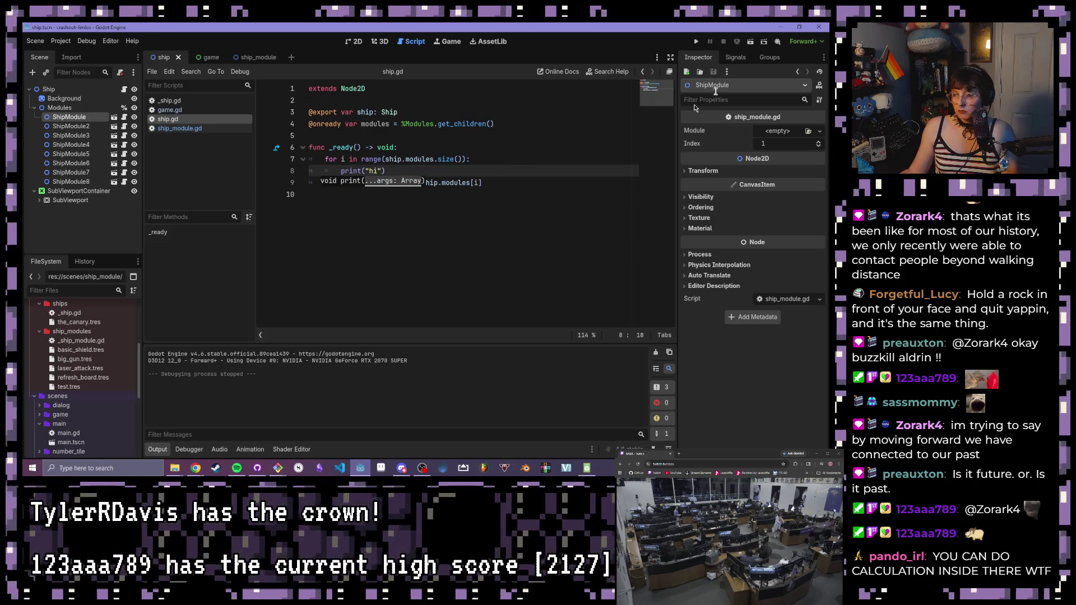
pyautogui.press('F5')
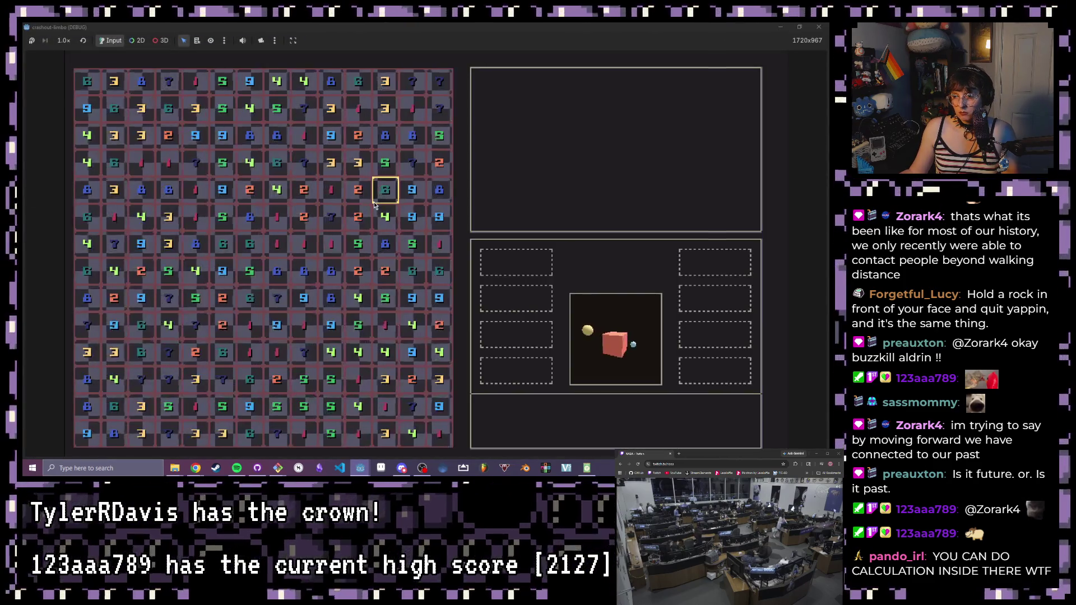
# - Close the test run and delete the print("hi") debug line
pyautogui.moveTo(449, 27)
pyautogui.mouseDown()
pyautogui.moveTo(538, 115)
pyautogui.moveTo(621, 174)
pyautogui.moveTo(421, 212)
pyautogui.moveTo(505, 24)
pyautogui.mouseUp()
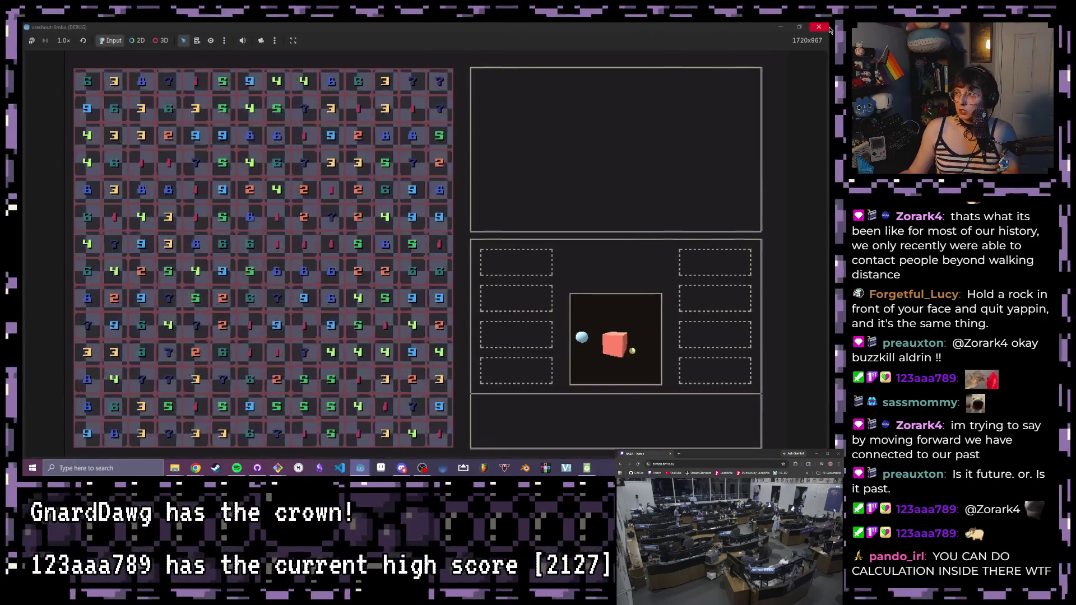
pyautogui.click(826, 27)
pyautogui.moveTo(387, 171); pyautogui.dragTo(294, 172)
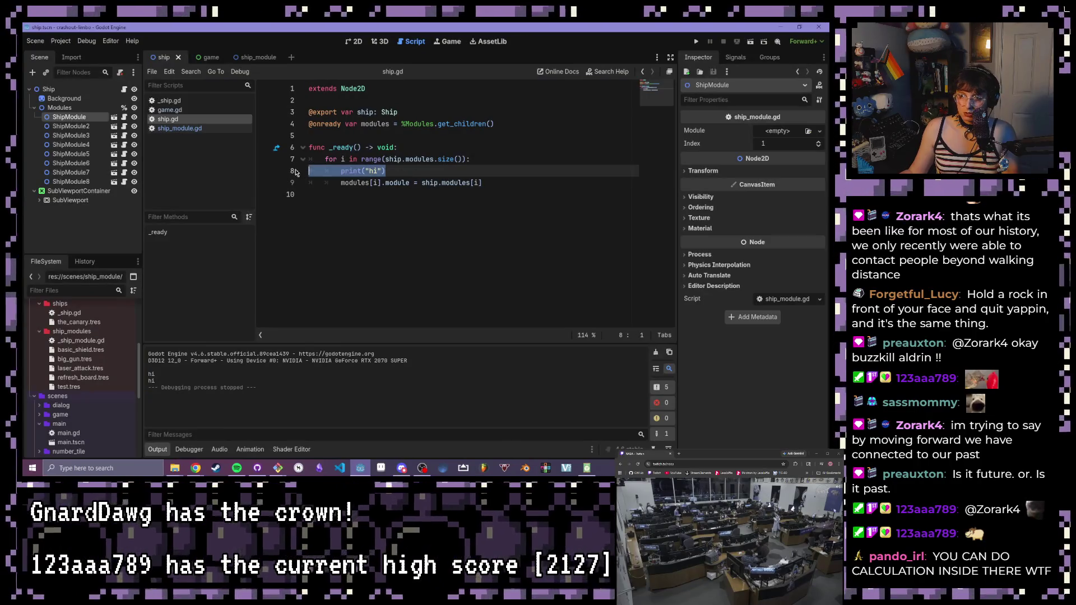
pyautogui.press('BackSpace')
pyautogui.press('BackSpace')
# - Tidy up the loop in ship.gd after the debug print's removal
pyautogui.write(')')
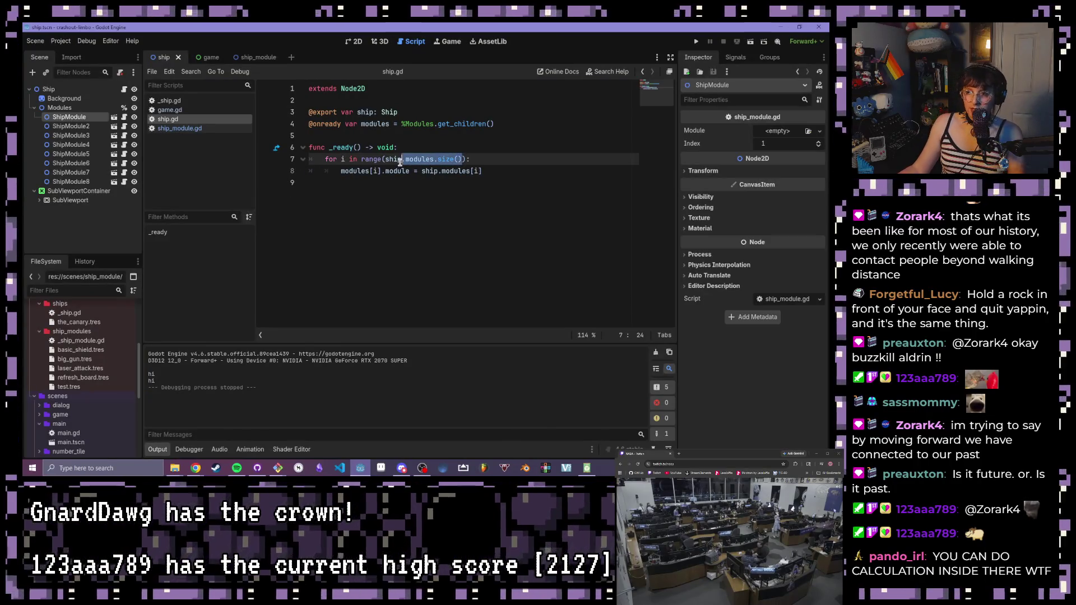
pyautogui.click(503, 180)
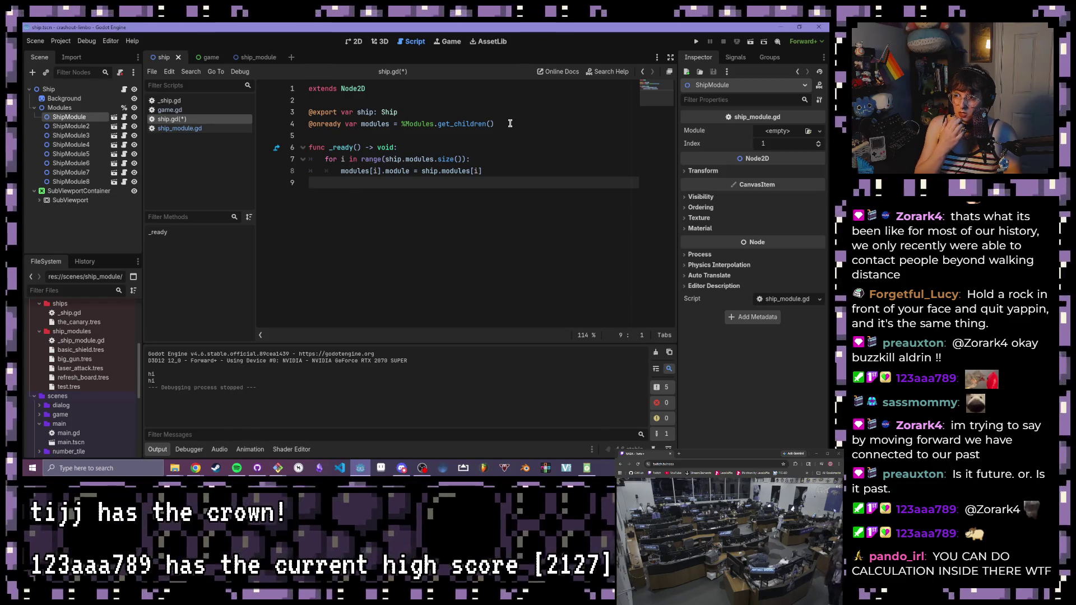
pyautogui.moveTo(491, 171); pyautogui.dragTo(424, 167)
pyautogui.click(422, 179)
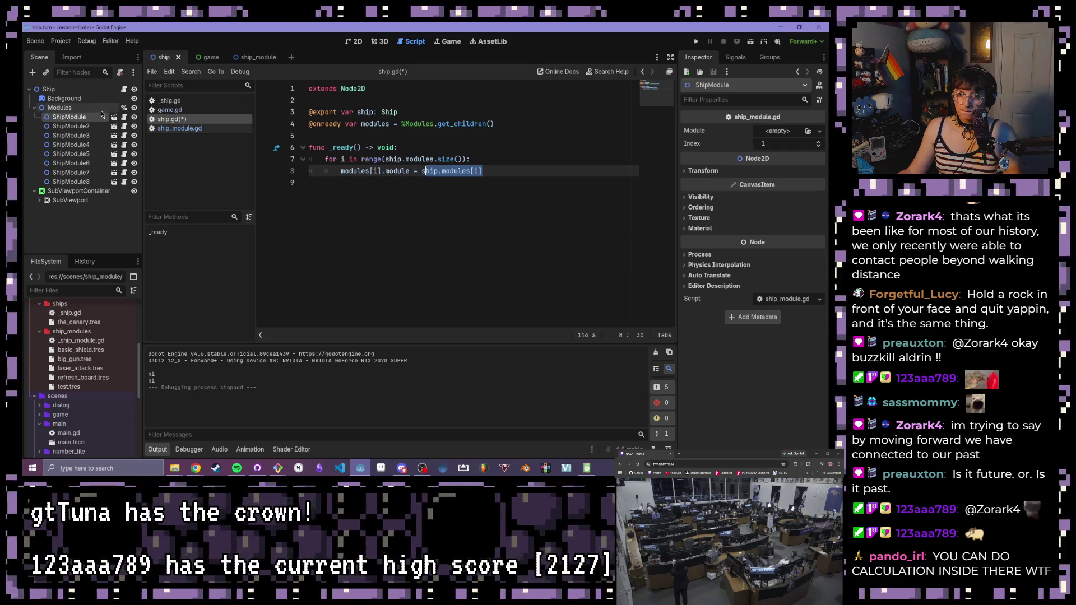
# - Open ship_module.gd from the ShipModule node and scroll through its _ready code
pyautogui.click(124, 117)
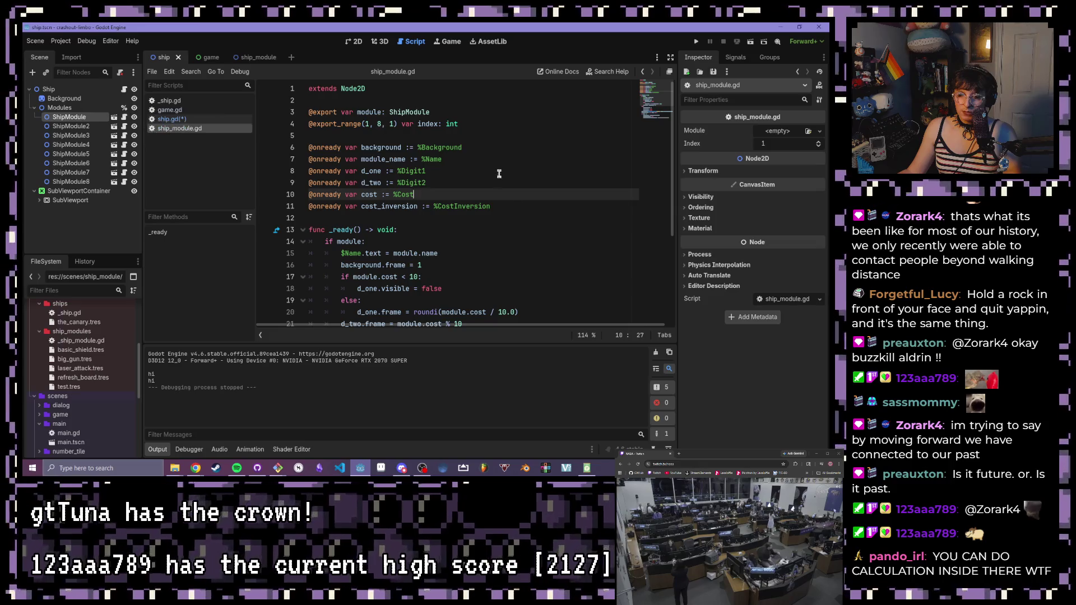
pyautogui.scroll(-1, 501, 178)
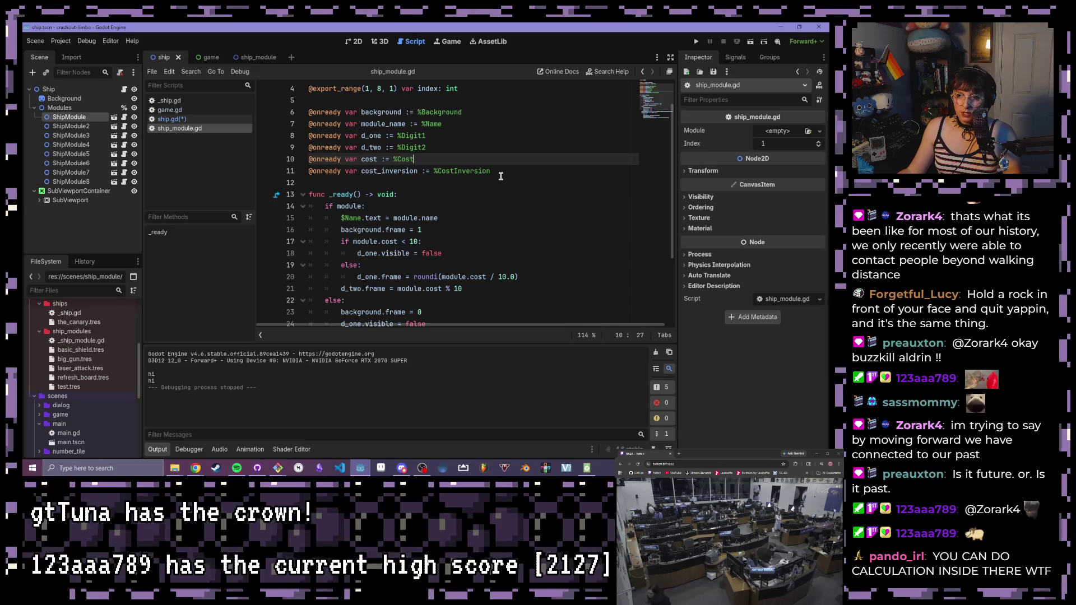
pyautogui.scroll(-2, 500, 176)
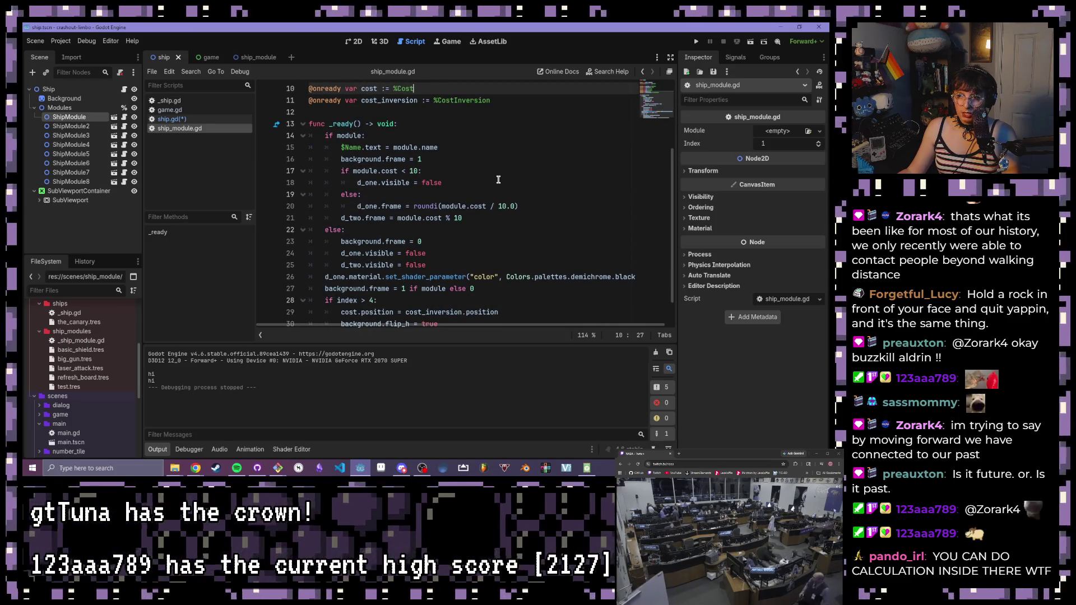
pyautogui.scroll(-1, 498, 180)
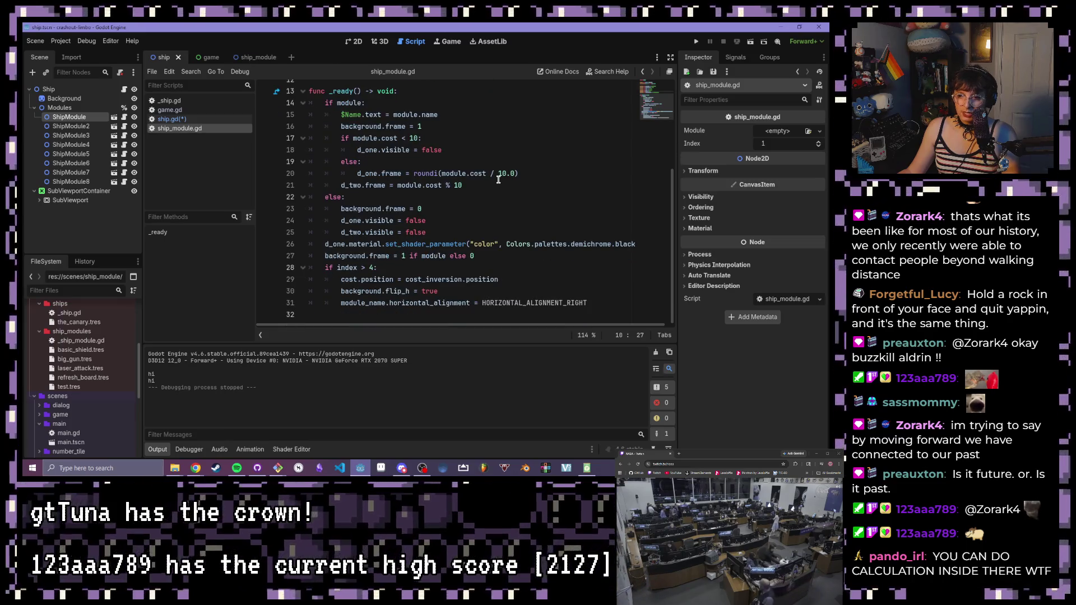
pyautogui.scroll(4, 498, 180)
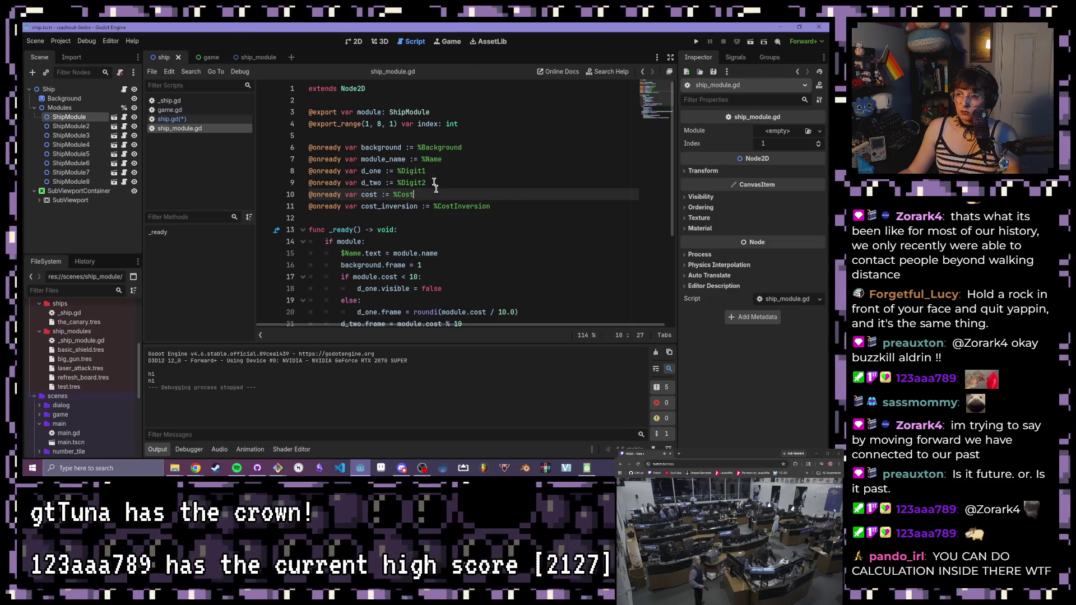
# - Run the game and inspect the first live ShipModule under Ship > Modules in the Remote tree
pyautogui.click(697, 42)
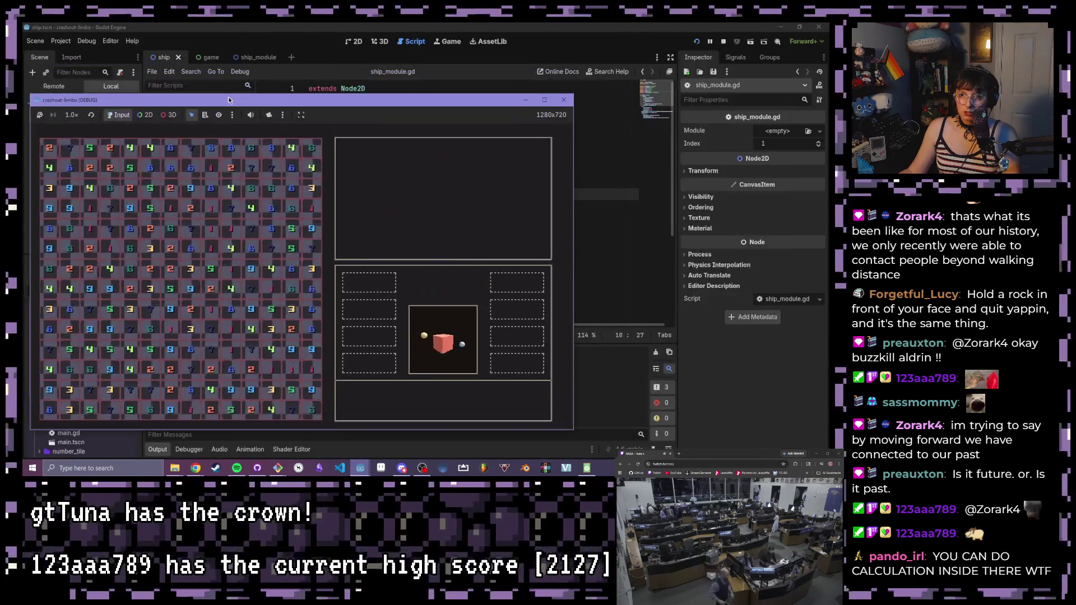
pyautogui.click(54, 86)
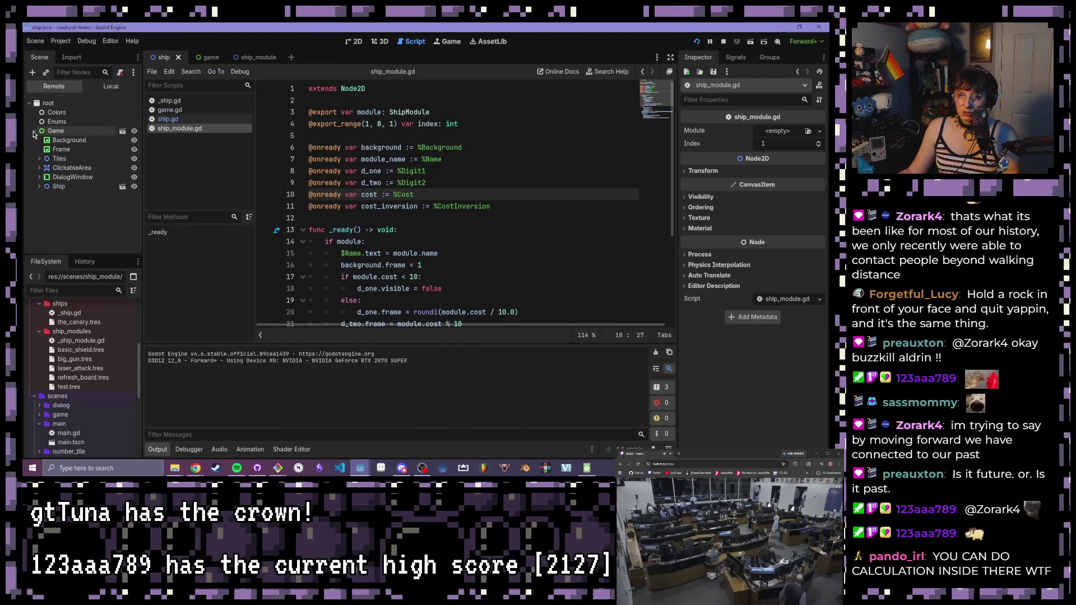
pyautogui.click(39, 186)
pyautogui.click(44, 205)
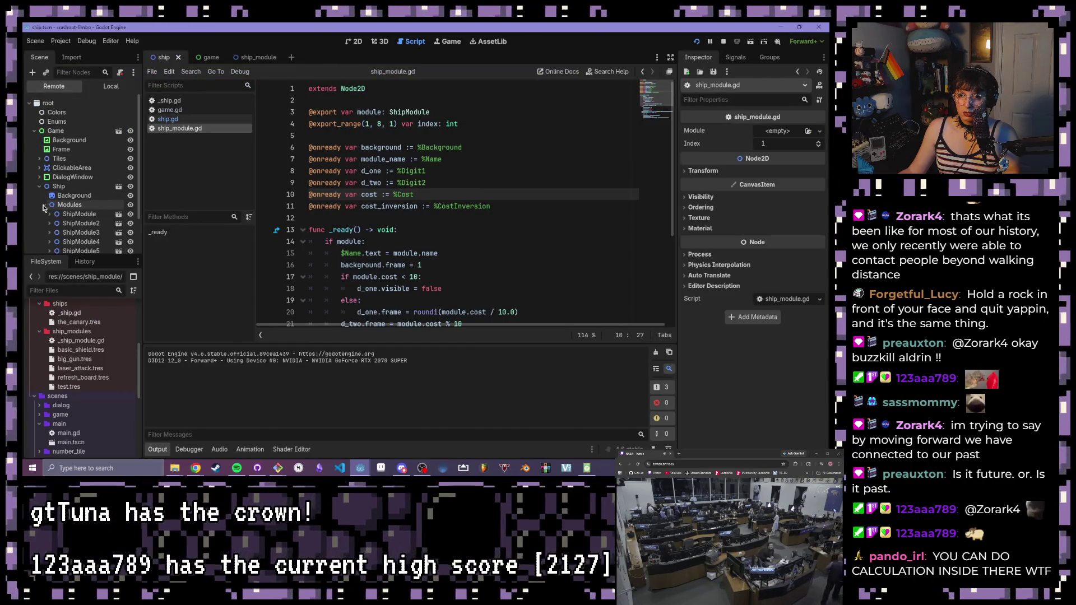
pyautogui.click(68, 214)
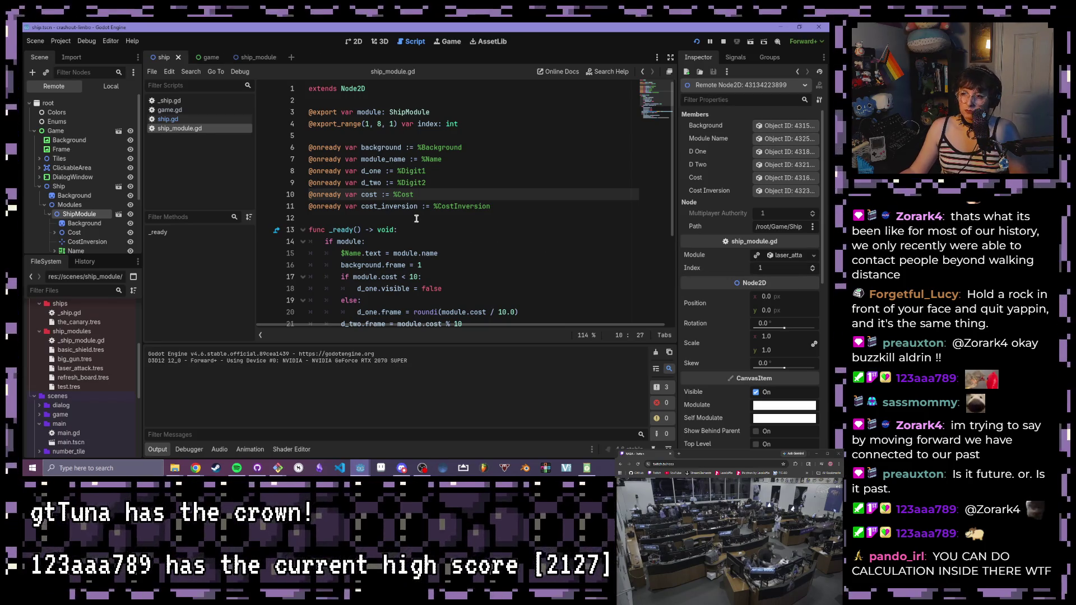
pyautogui.scroll(-4, 421, 230)
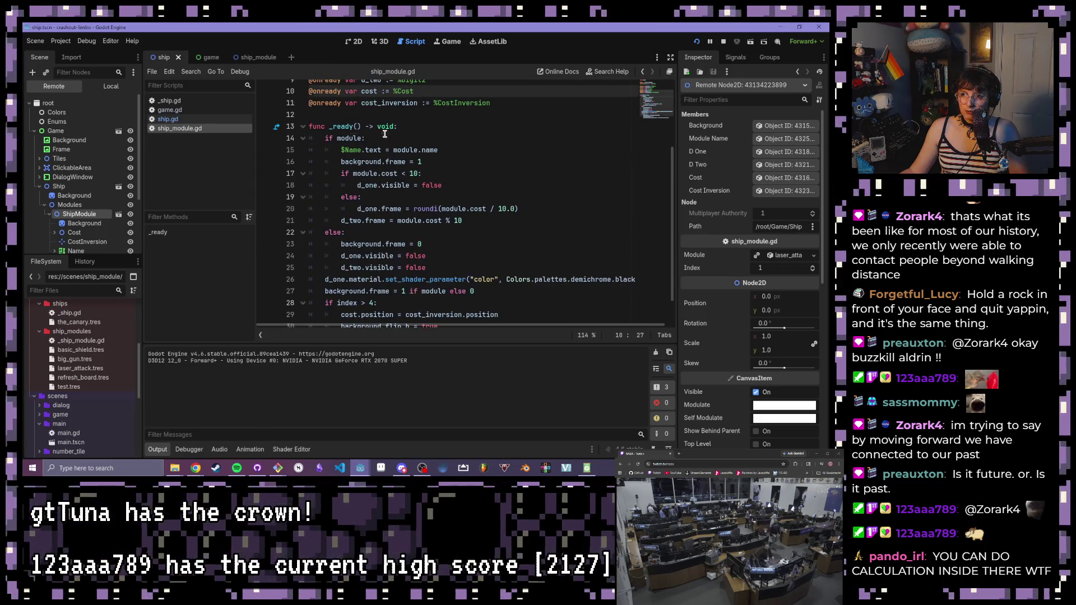
pyautogui.scroll(1, 359, 229)
pyautogui.click(356, 232)
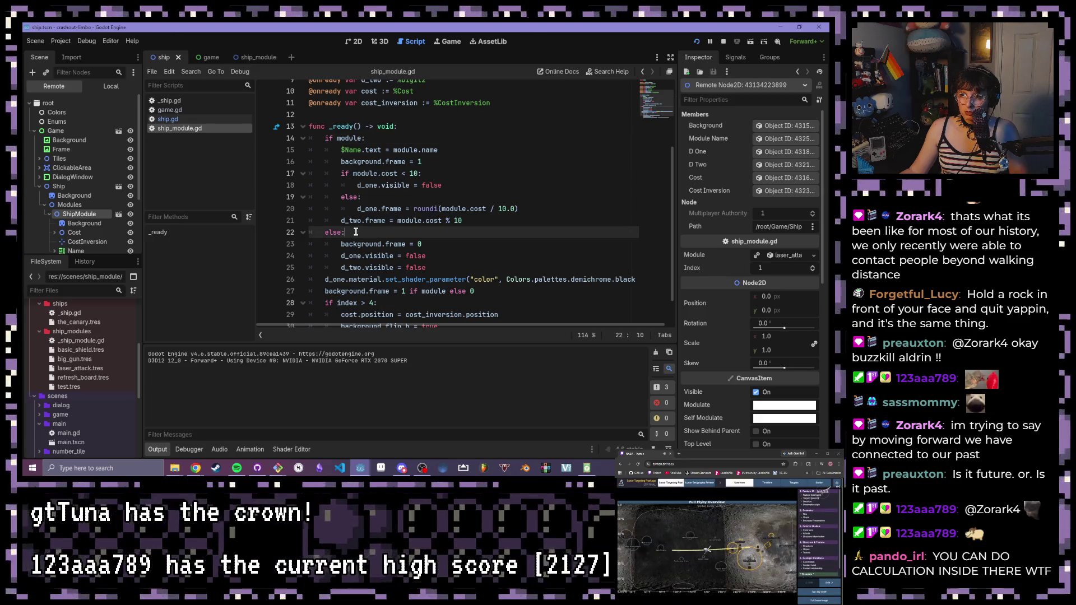
# - Add print("NO MODULES? :(") to _ready's else branch and test-run the game
pyautogui.press('Return')
pyautogui.write('print')
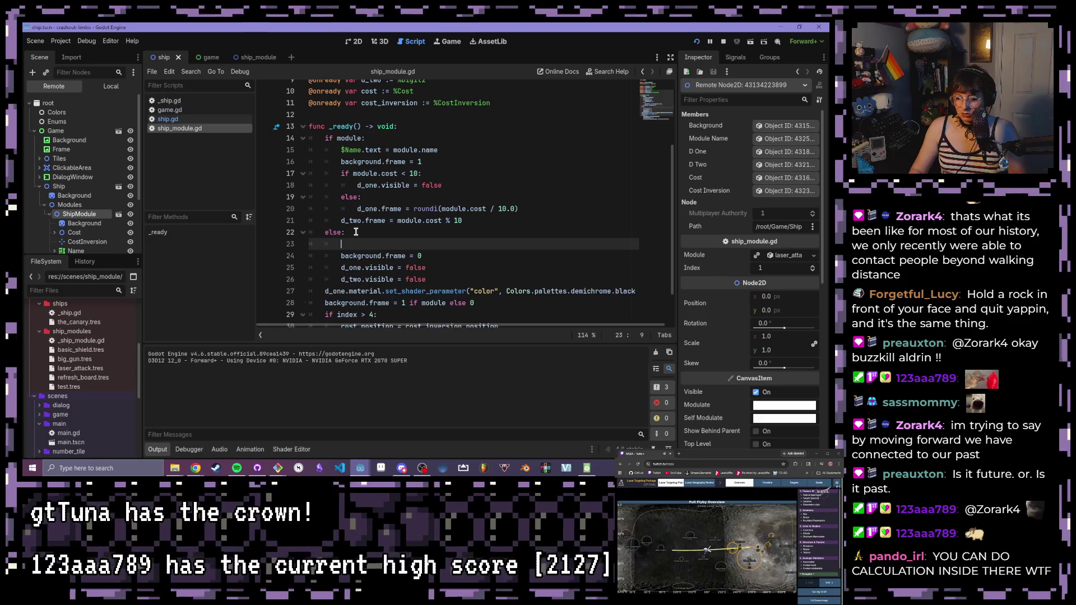
pyautogui.write('("NO MODU')
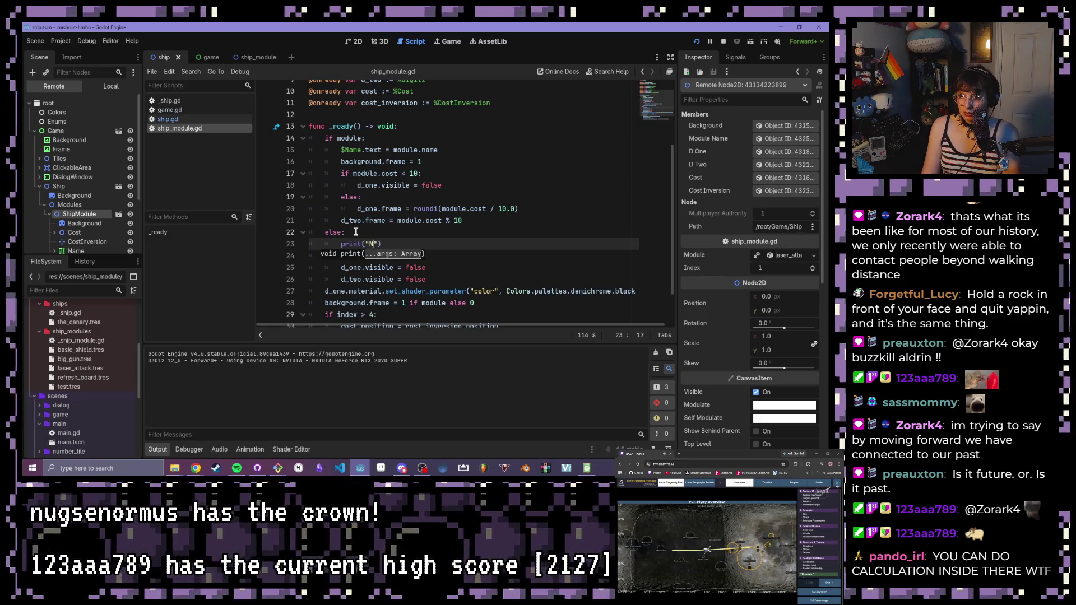
pyautogui.write('LES? :')
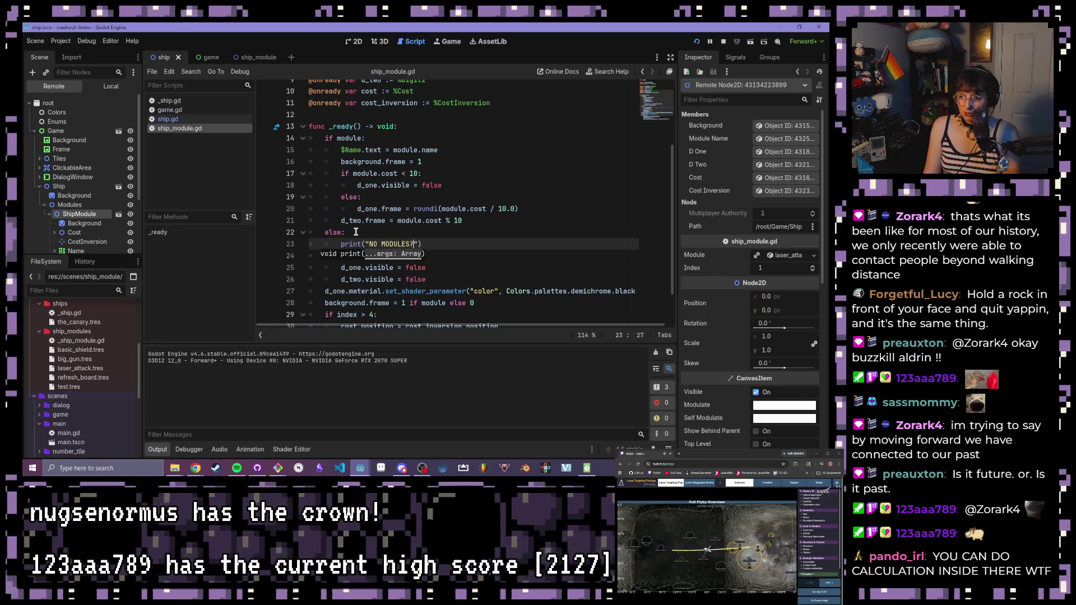
pyautogui.write('()')
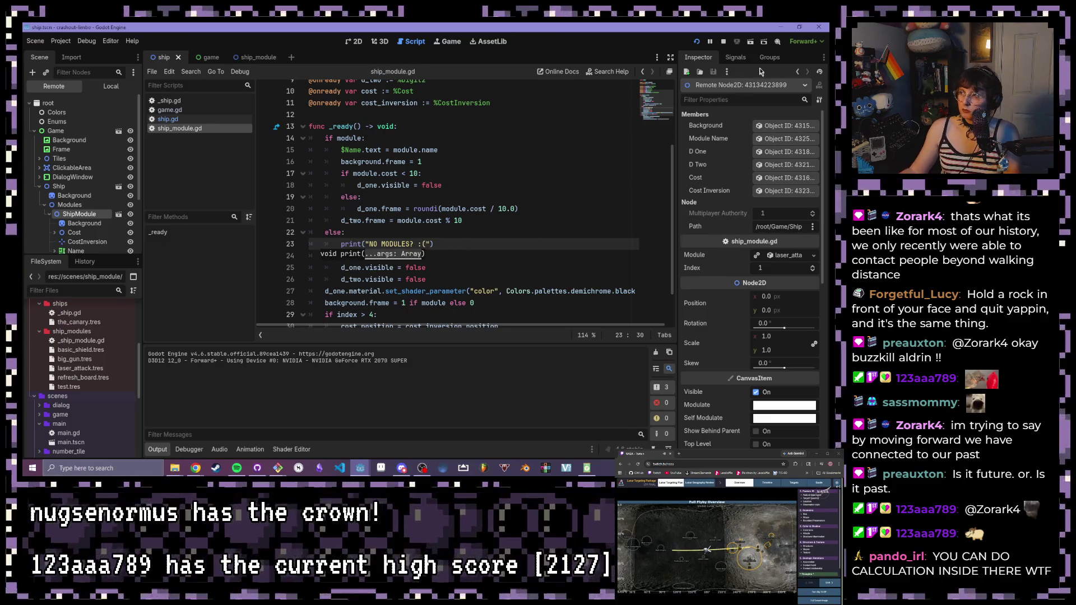
pyautogui.press('F5')
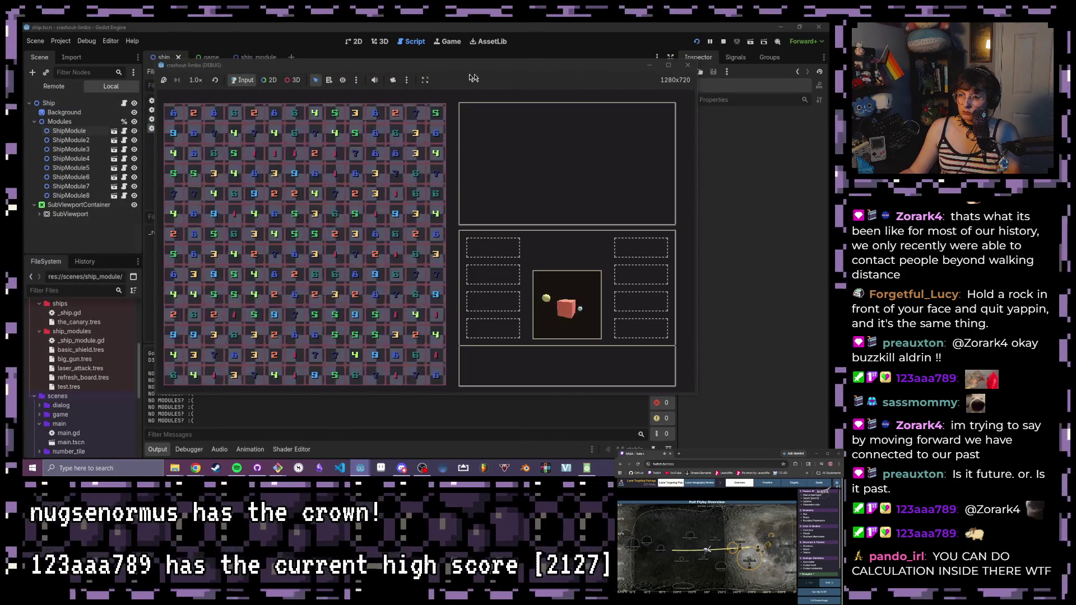
pyautogui.moveTo(379, 66)
pyautogui.mouseDown()
pyautogui.moveTo(493, 99)
pyautogui.moveTo(403, 100)
pyautogui.mouseUp()
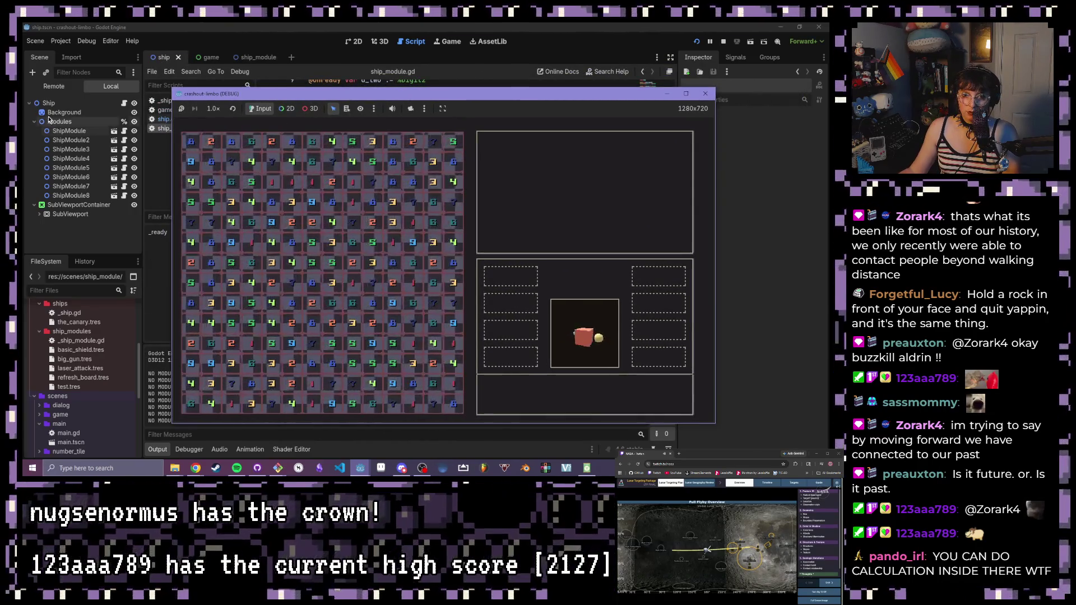
pyautogui.click(705, 93)
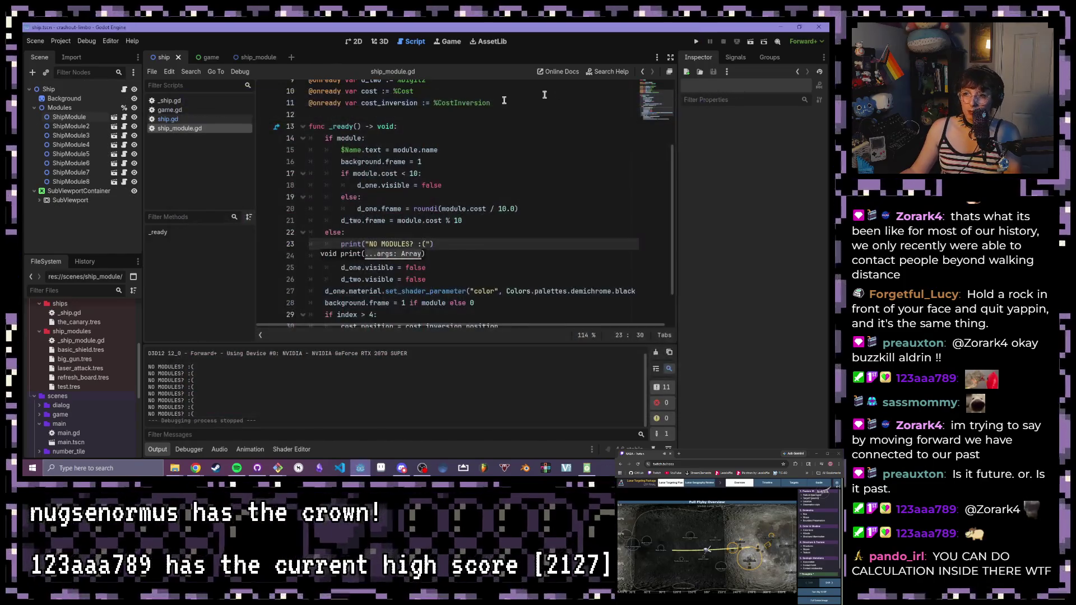
# - Begin a setter under the module export declaration in ship_module.gd
pyautogui.scroll(3, 384, 178)
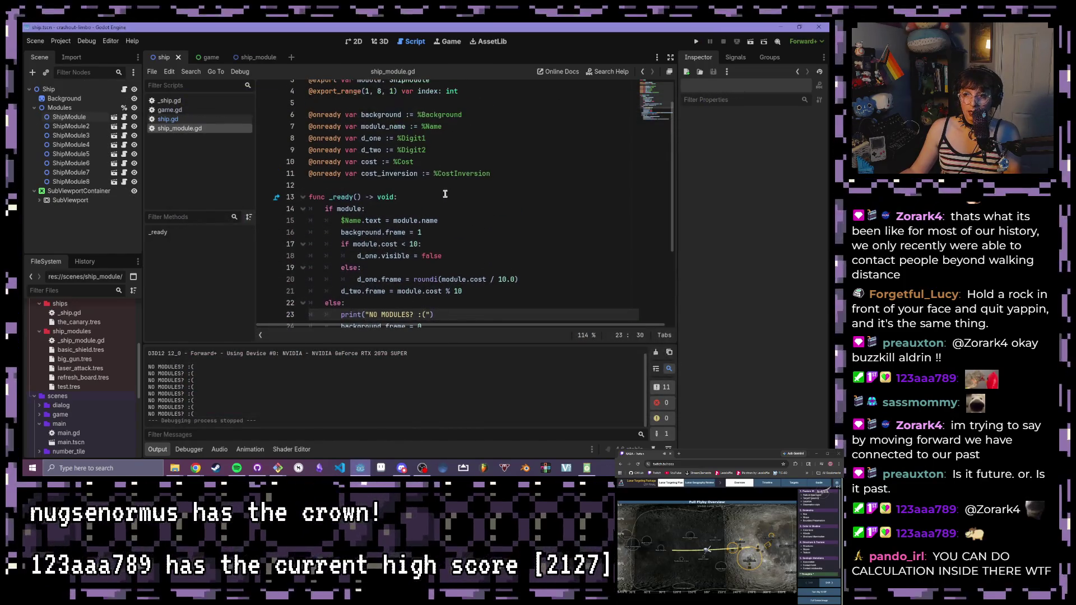
pyautogui.scroll(-1, 517, 209)
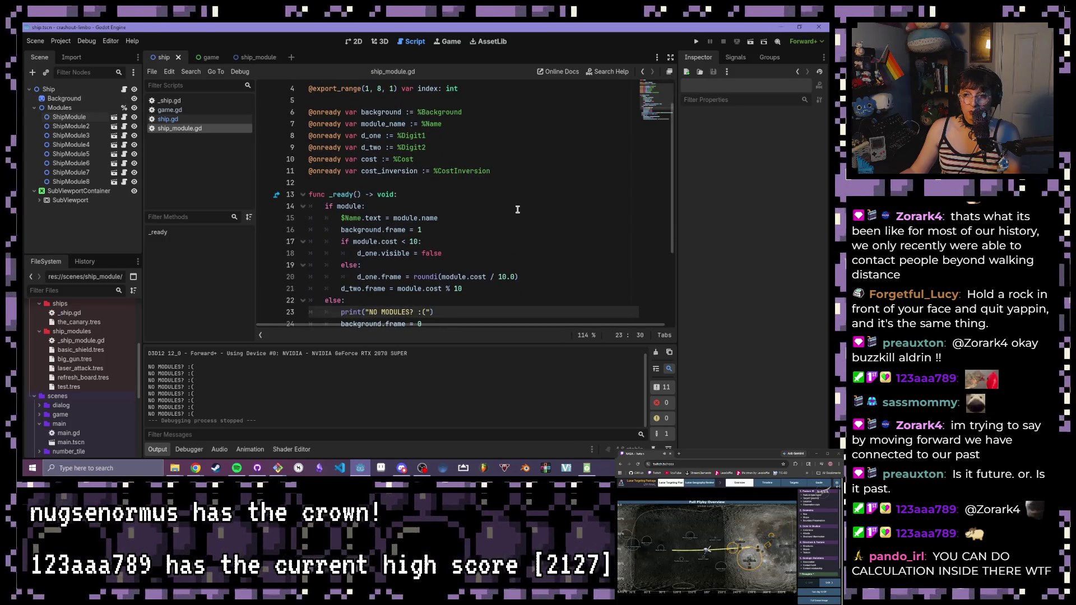
pyautogui.scroll(-2, 517, 210)
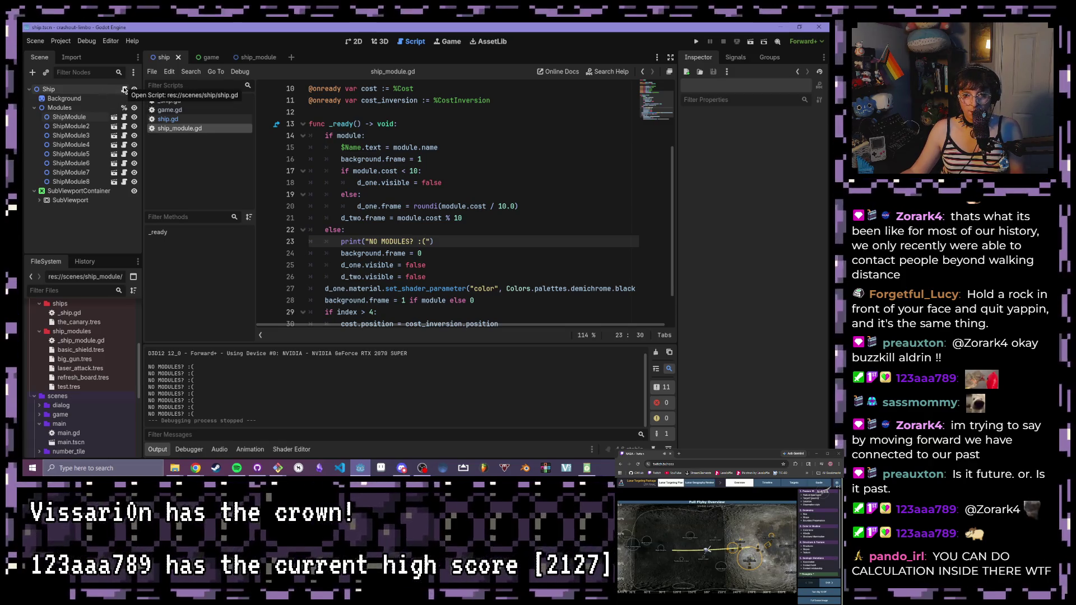
pyautogui.click(124, 122)
pyautogui.scroll(-5, 436, 194)
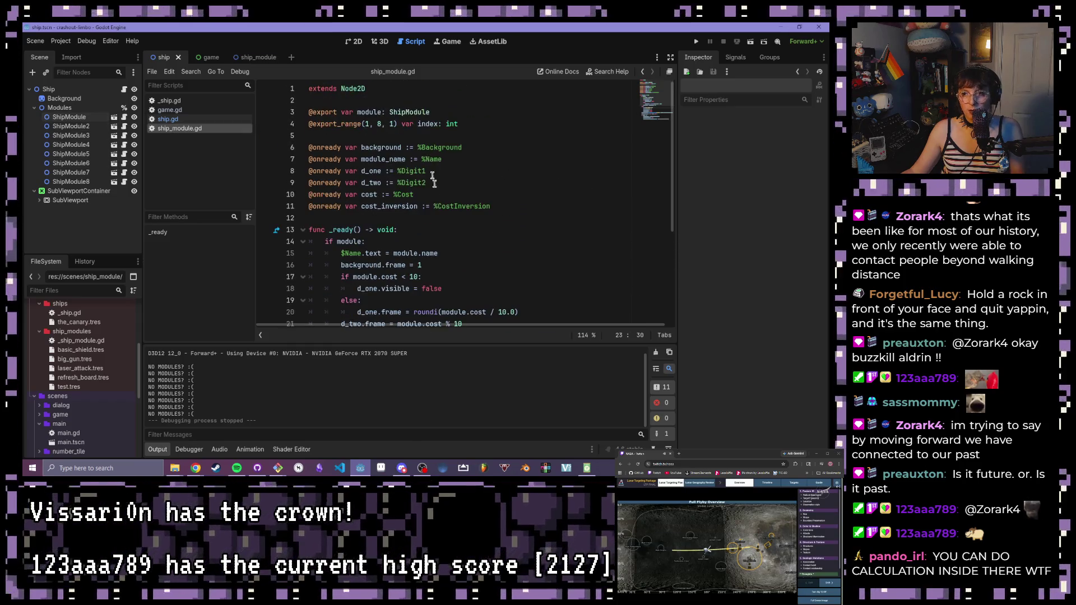
pyautogui.scroll(4, 436, 194)
pyautogui.click(505, 194)
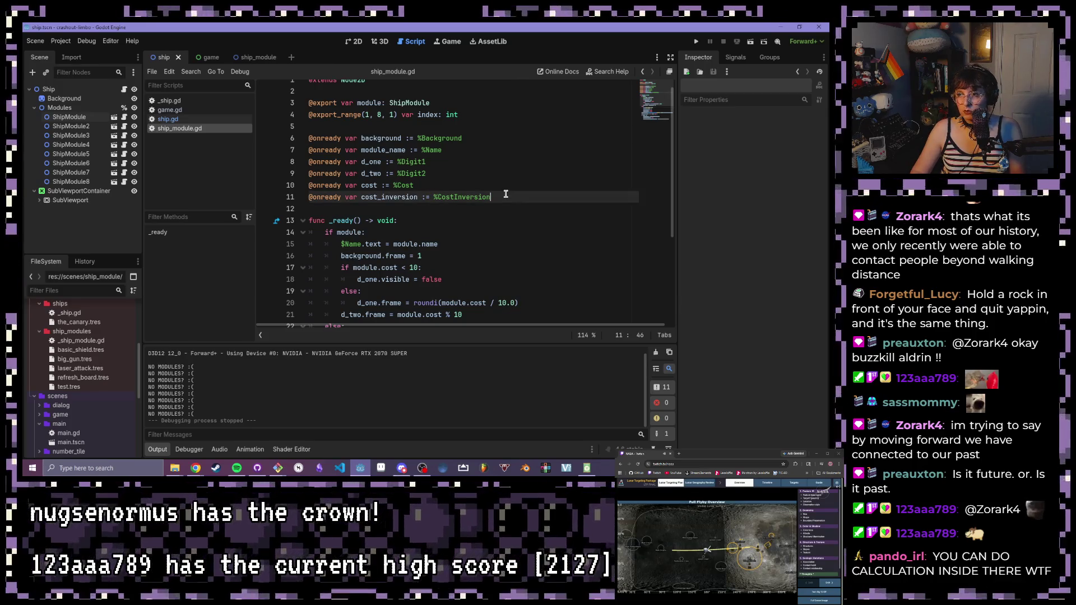
pyautogui.click(436, 102)
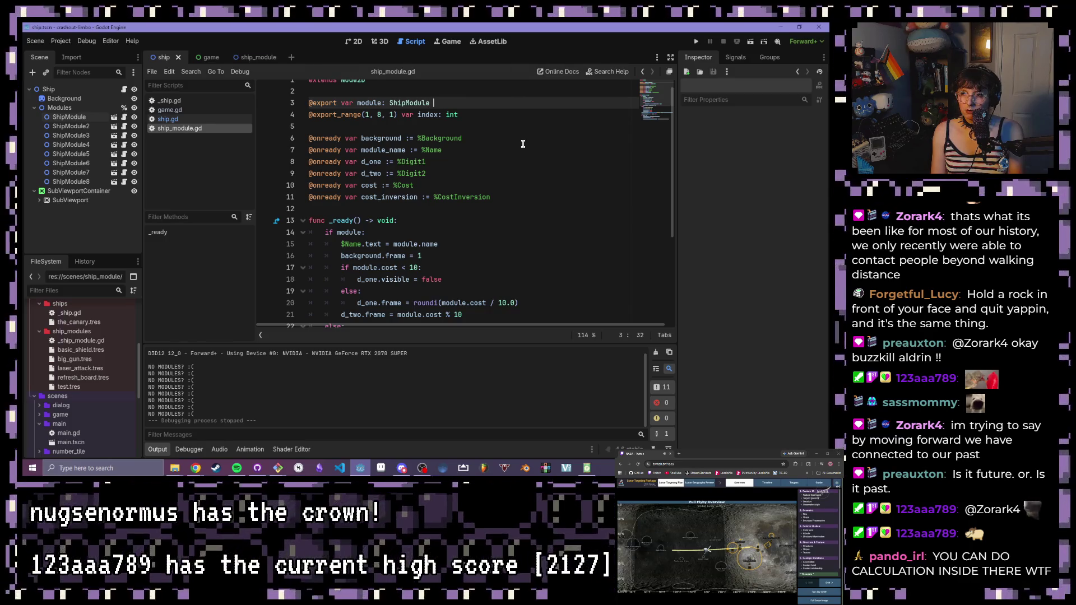
pyautogui.press('Return')
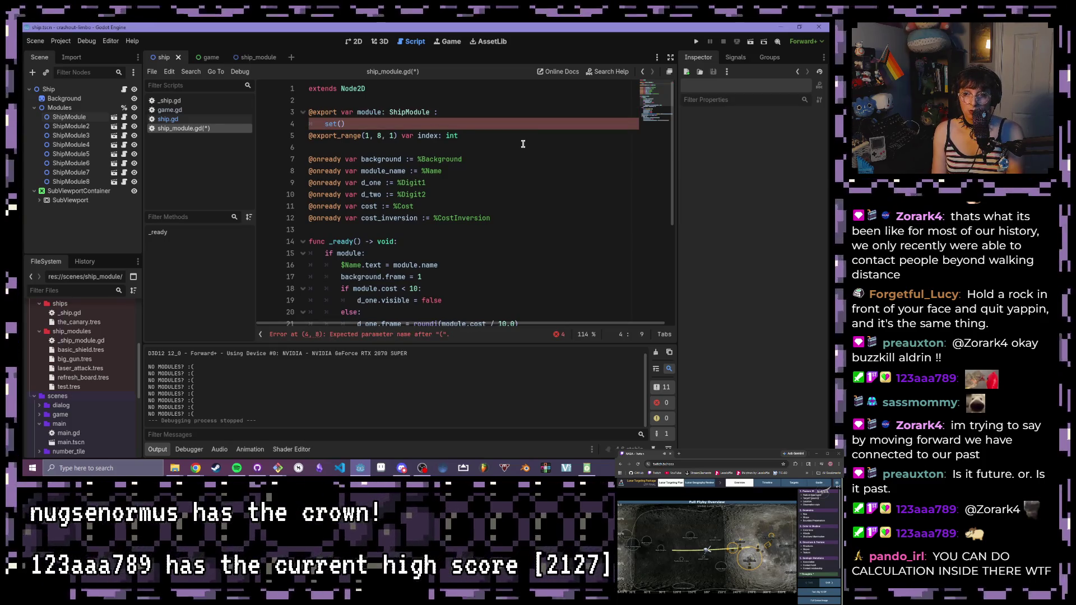
# - Write the module setter as set(mod): with the body module = mod
pyautogui.write(')')
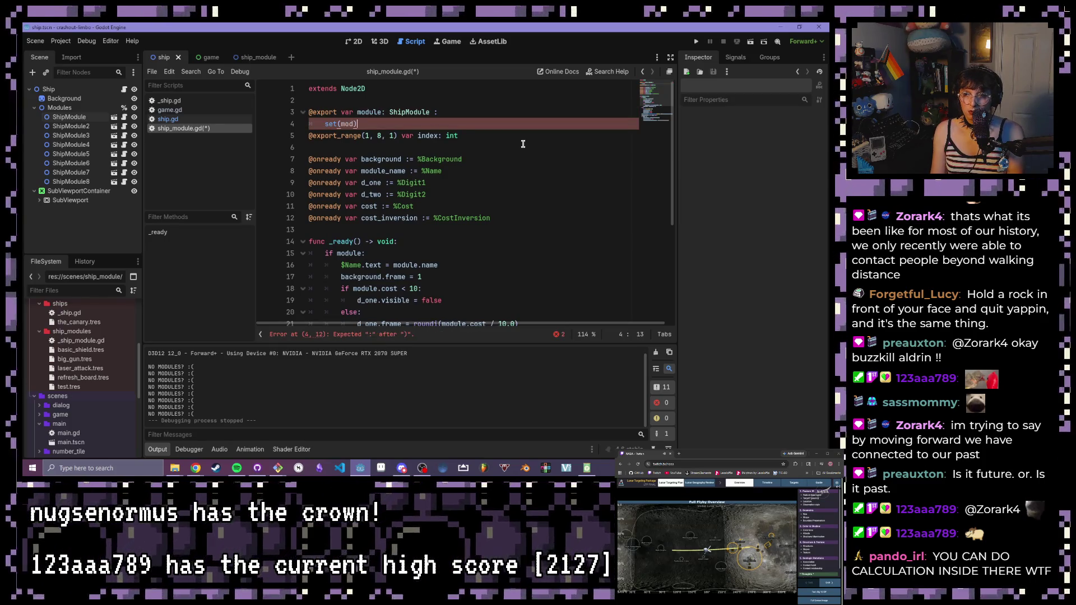
pyautogui.write(':')
pyautogui.press('Return')
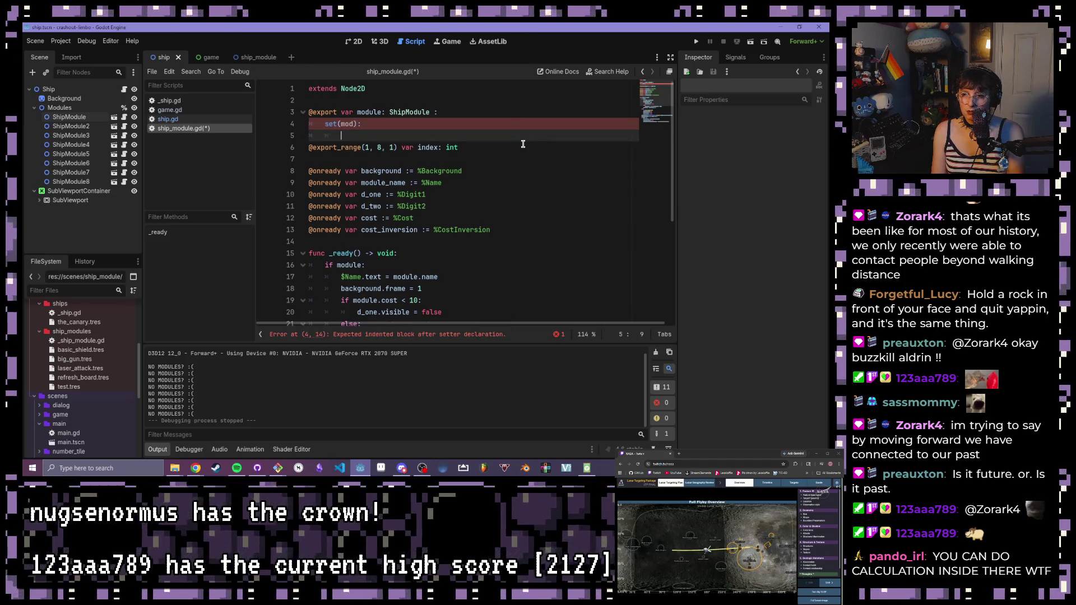
pyautogui.click(454, 109)
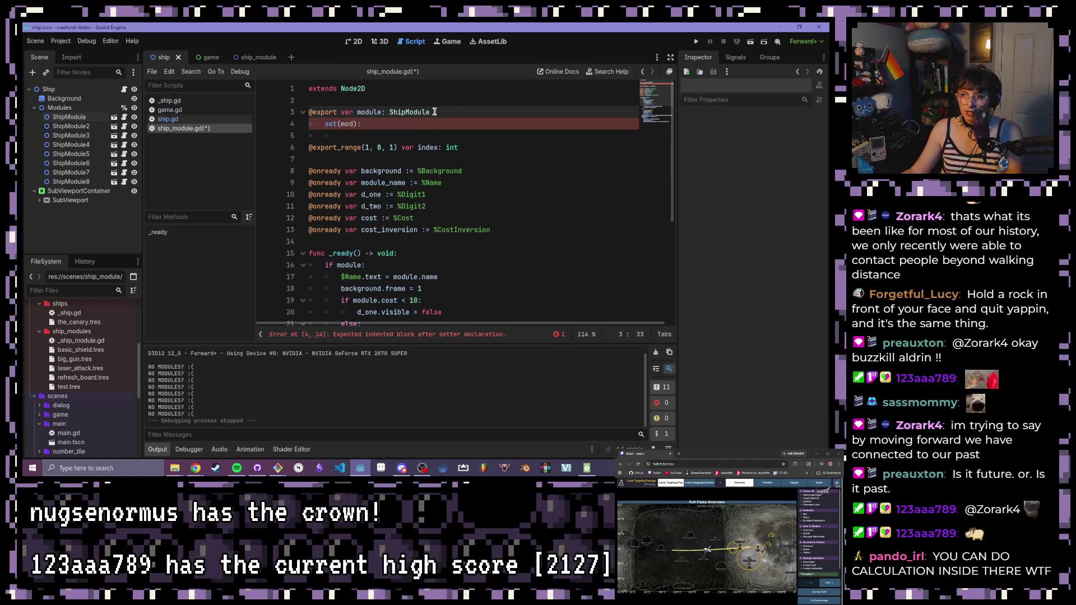
pyautogui.click(354, 134)
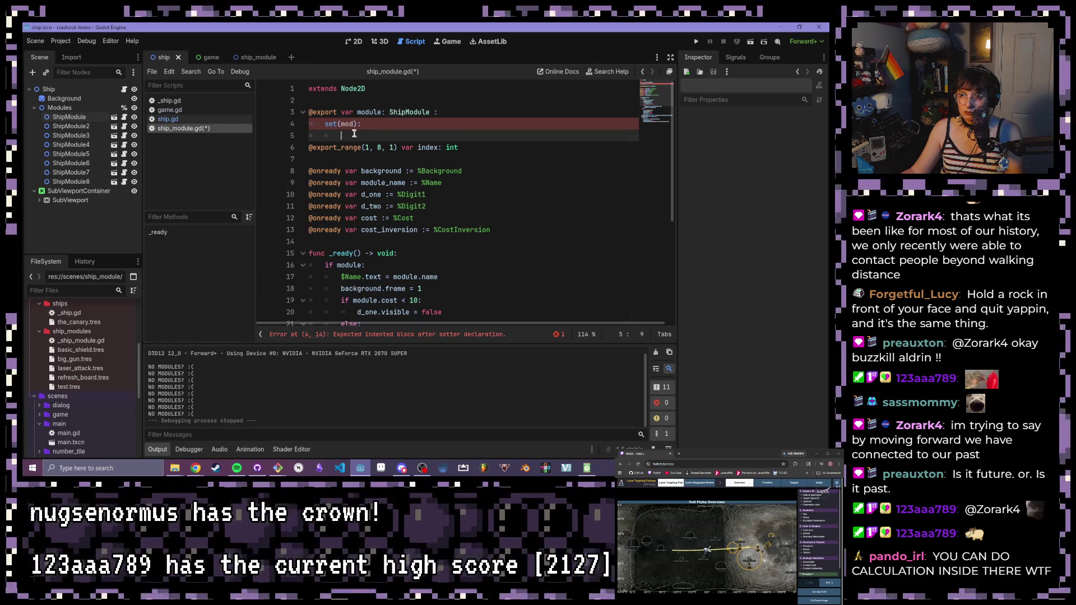
pyautogui.write('pass')
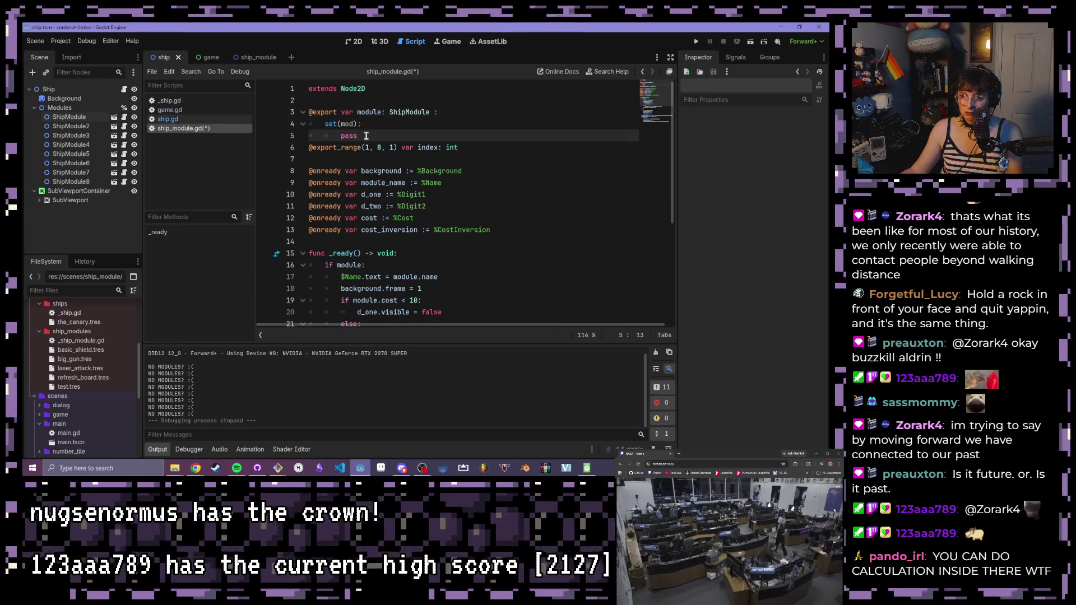
pyautogui.hotkey('ctrl', 'BackSpace')
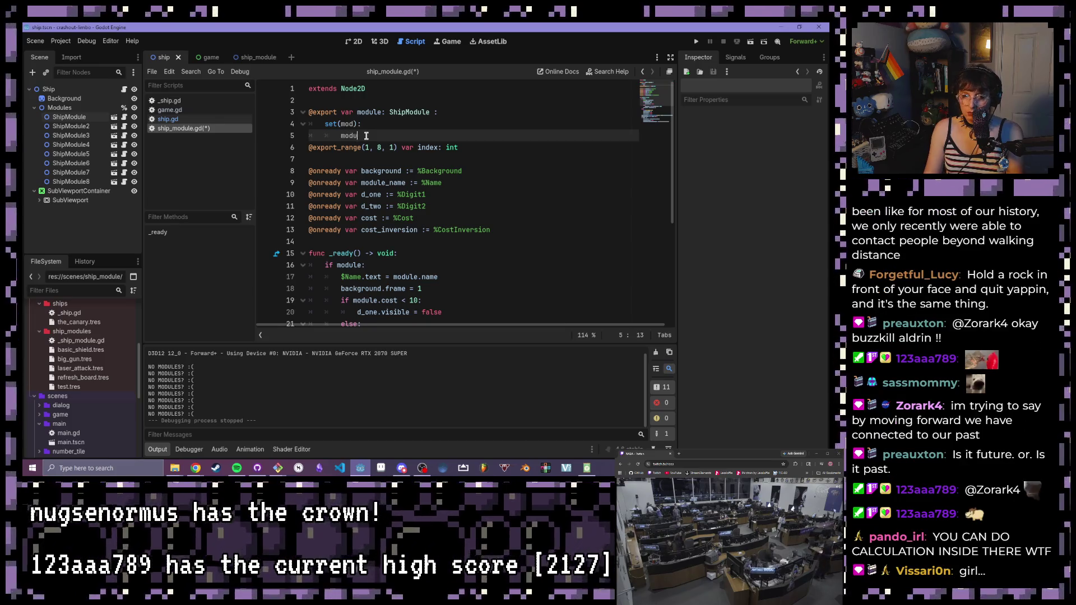
pyautogui.write('= mod')
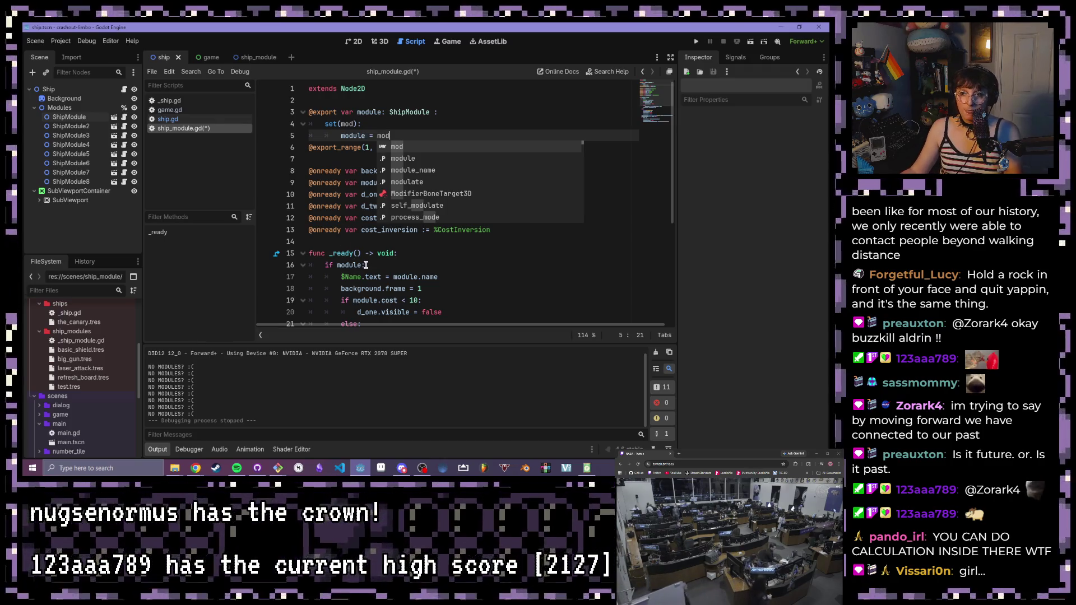
# - Select the if-module block in _ready and recheck the setter's parameter and assignment
pyautogui.click(386, 289)
pyautogui.scroll(-5, 362, 277)
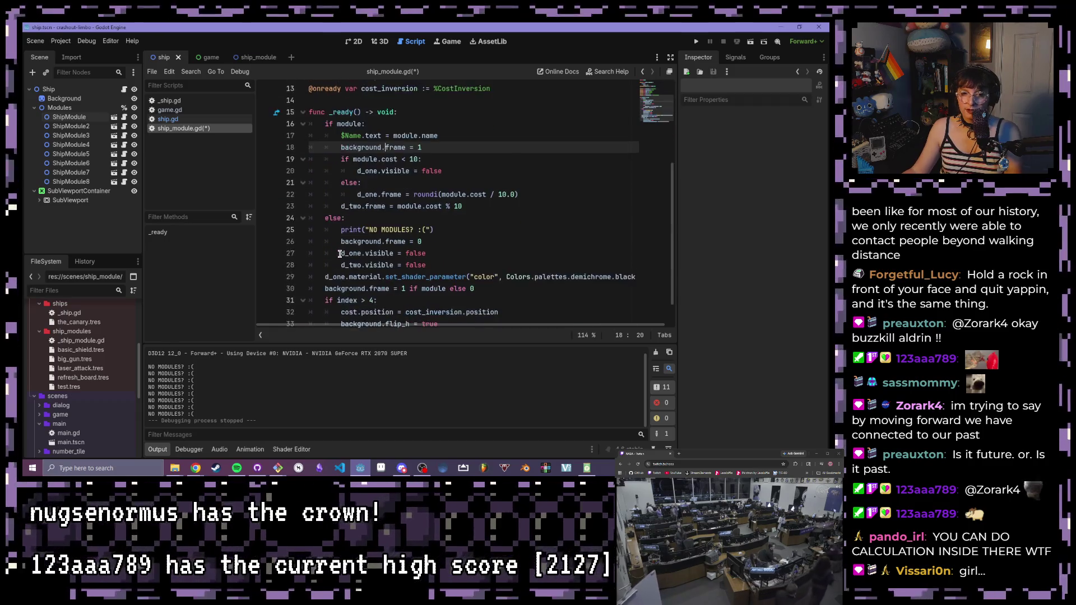
pyautogui.moveTo(574, 296)
pyautogui.mouseDown()
pyautogui.moveTo(429, 173)
pyautogui.moveTo(338, 189)
pyautogui.moveTo(341, 172)
pyautogui.mouseUp()
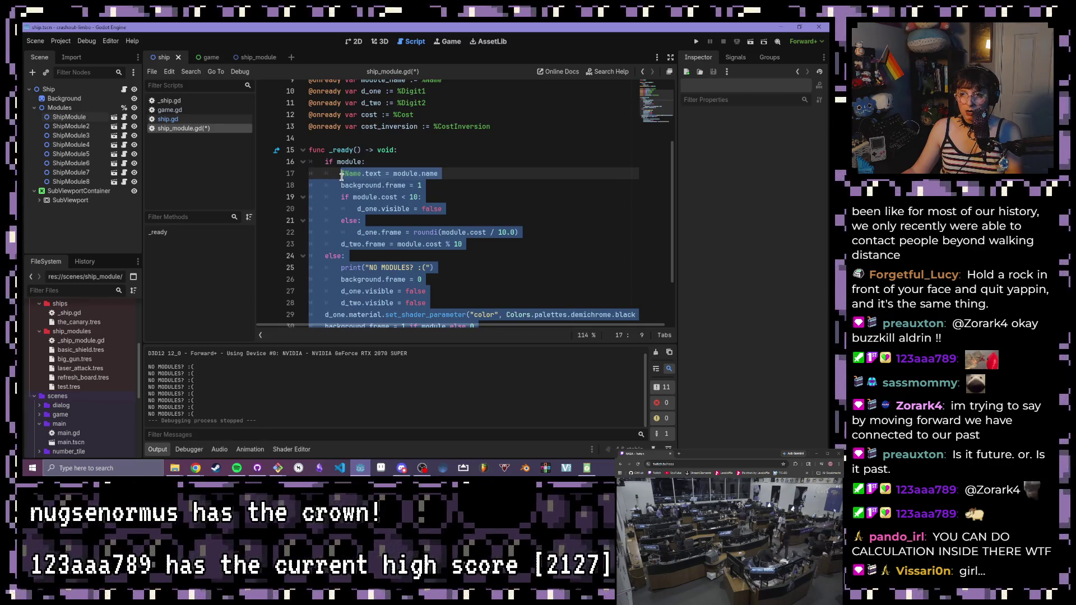
pyautogui.moveTo(341, 177); pyautogui.dragTo(326, 166)
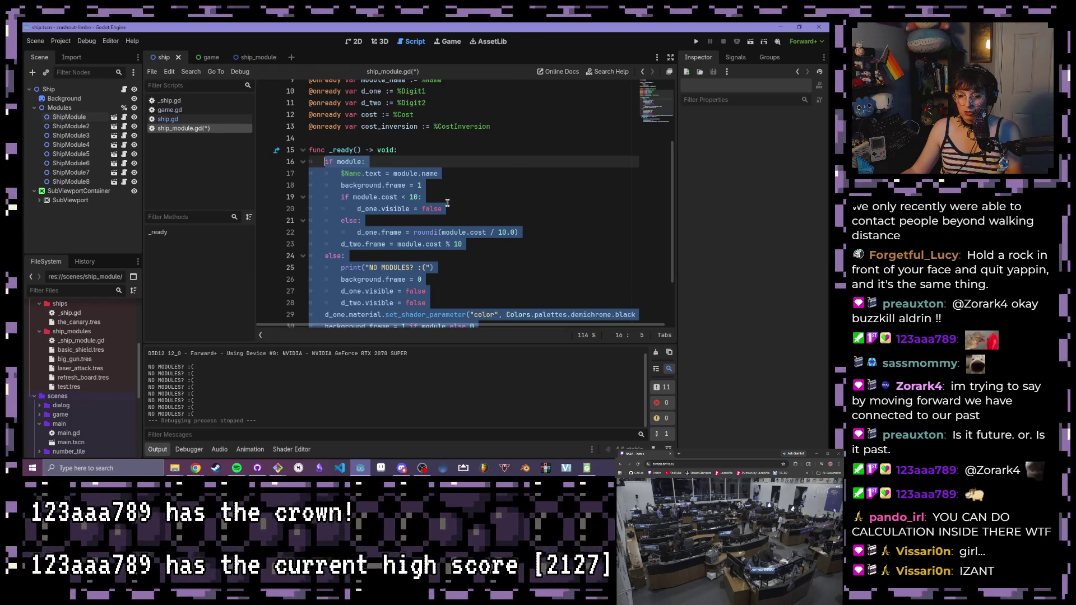
pyautogui.scroll(3, 447, 203)
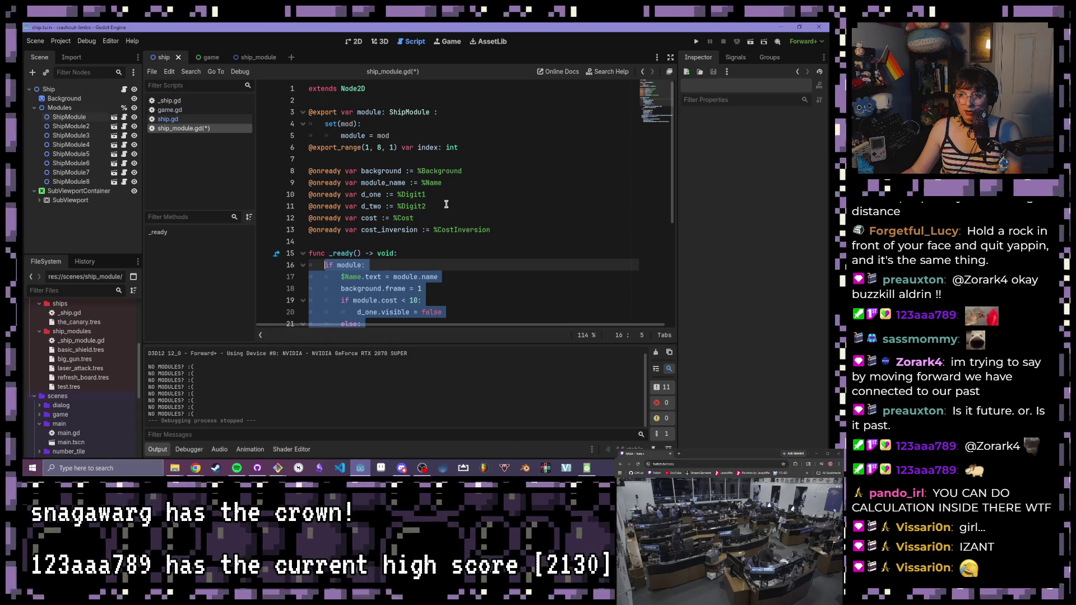
pyautogui.click(408, 127)
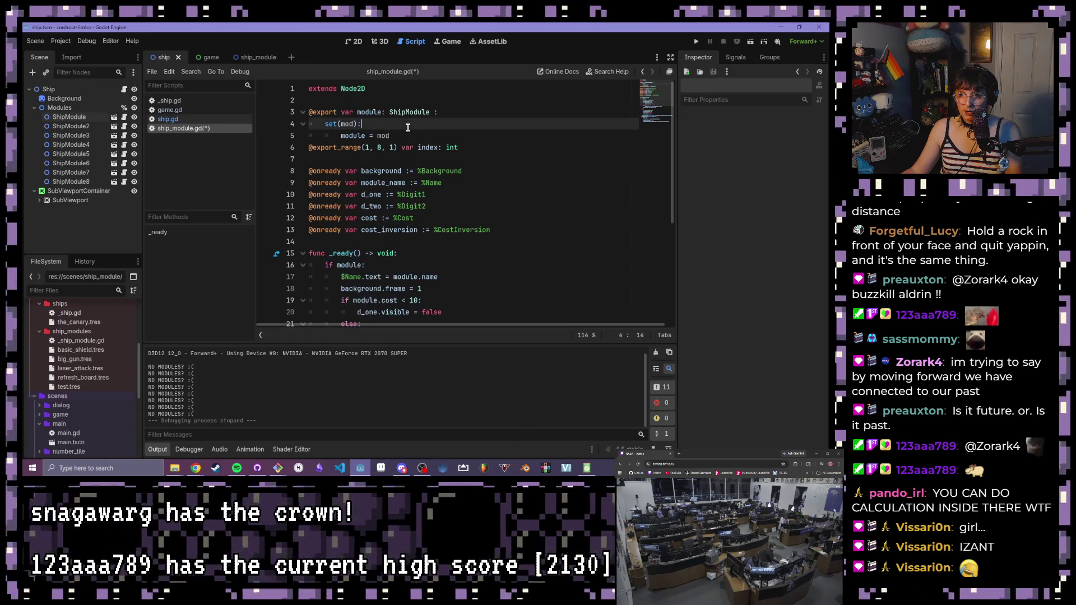
pyautogui.click(415, 135)
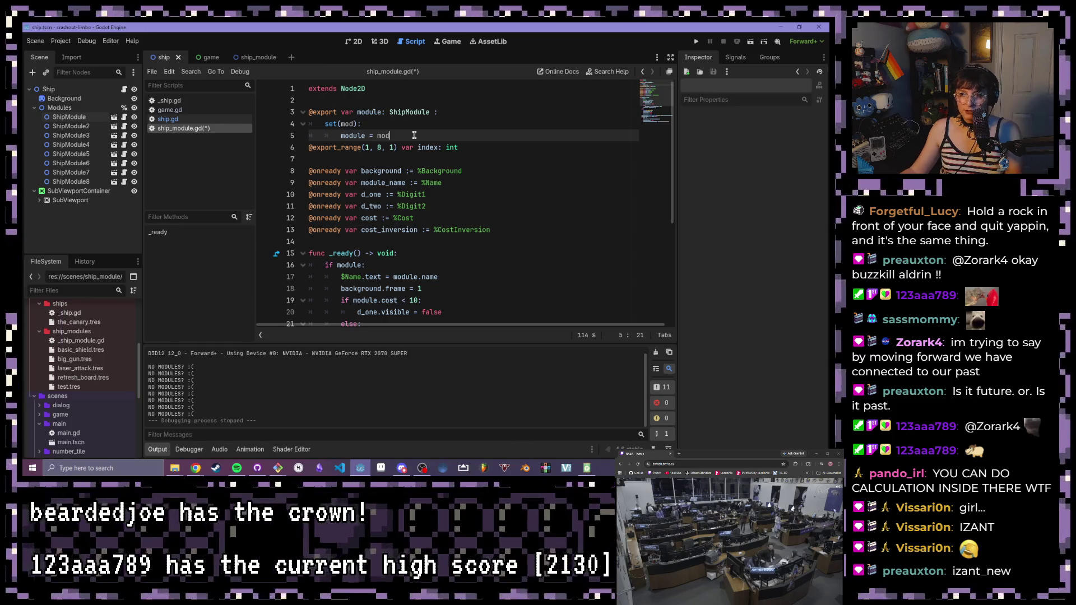
pyautogui.click(355, 123)
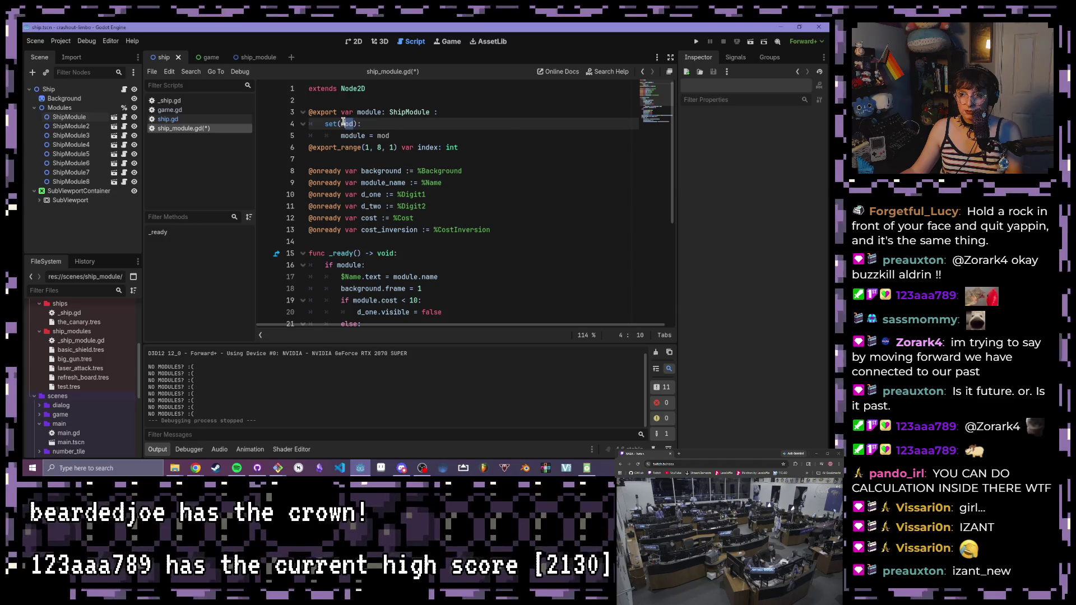
pyautogui.click(444, 139)
# - Select _ready's display code from $Name through the digit frames
pyautogui.scroll(-3, 443, 146)
pyautogui.moveTo(483, 242)
pyautogui.mouseDown()
pyautogui.moveTo(393, 230)
pyautogui.moveTo(339, 168)
pyautogui.mouseUp()
pyautogui.hotkey('ctrl', 'c')
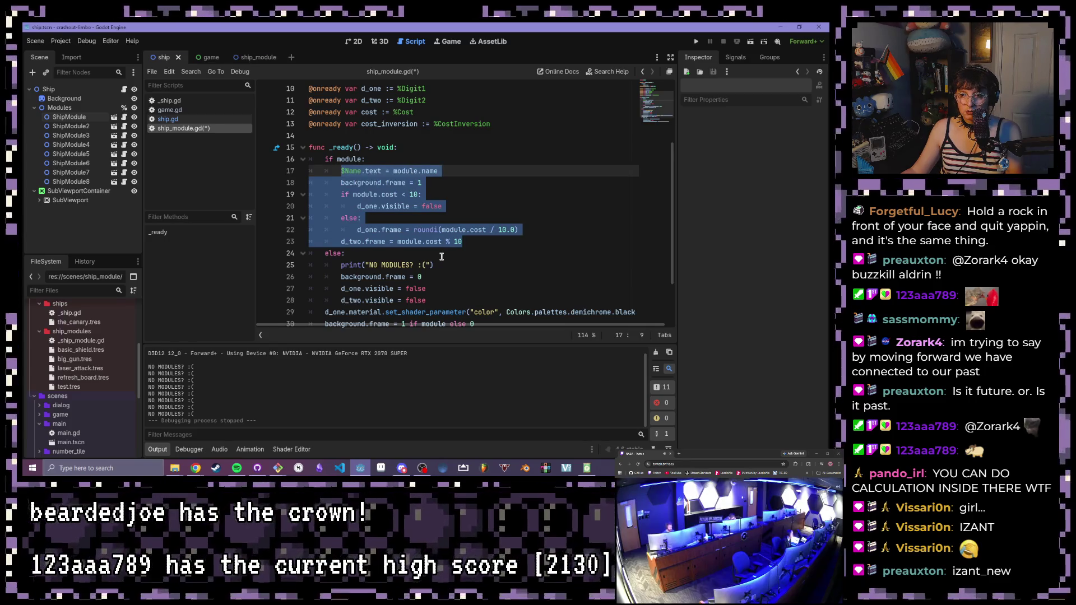
pyautogui.scroll(-2, 442, 257)
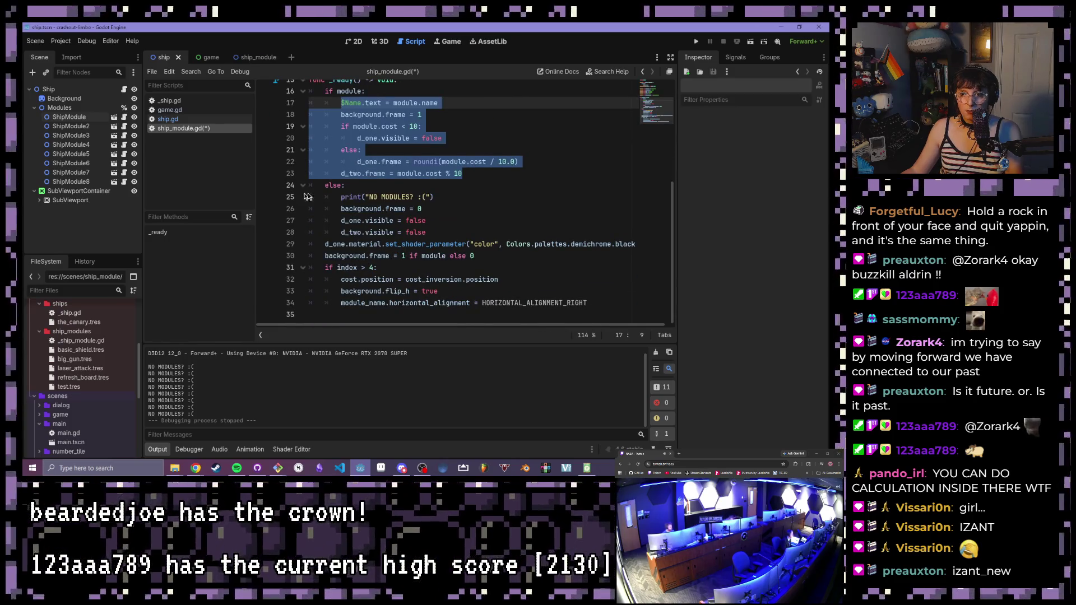
pyautogui.scroll(2, 472, 255)
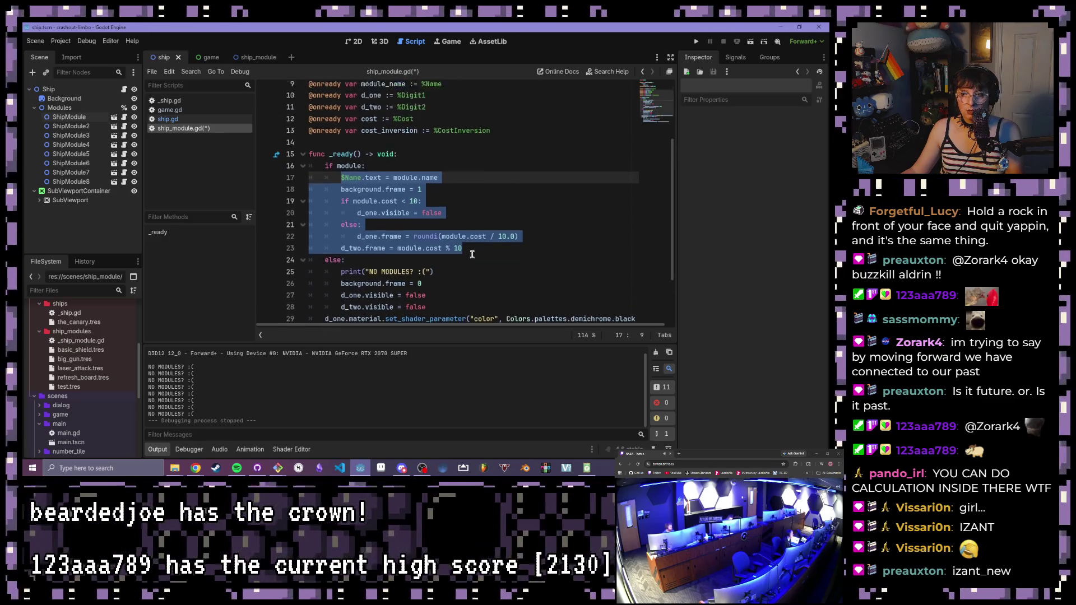
pyautogui.scroll(3, 472, 255)
pyautogui.click(417, 132)
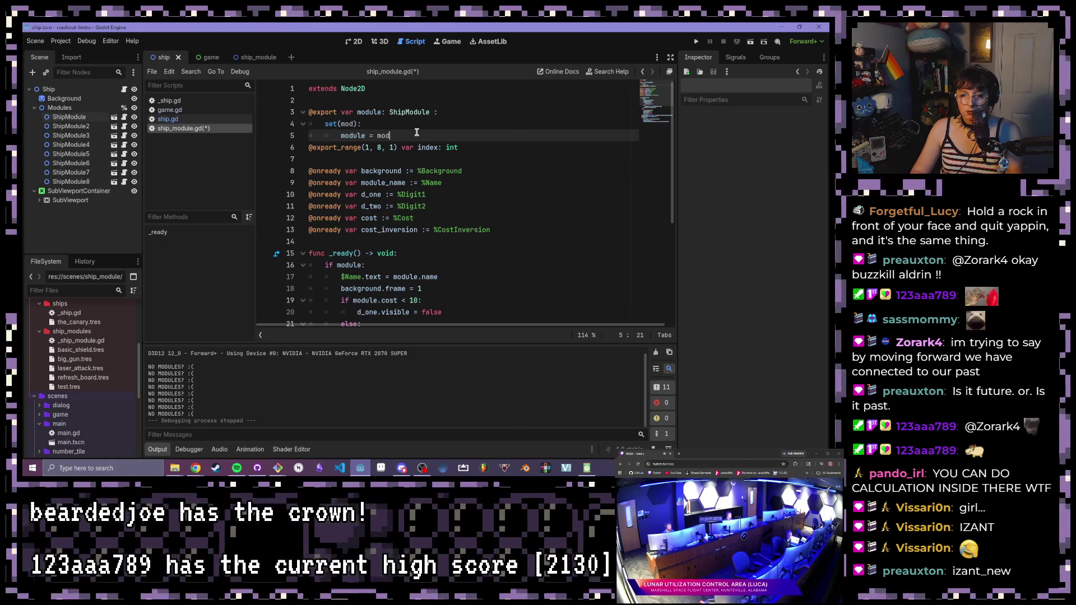
# - Paste the module display lines into the setter after module = mod
pyautogui.press('Return')
pyautogui.hotkey('ctrl', 'v')
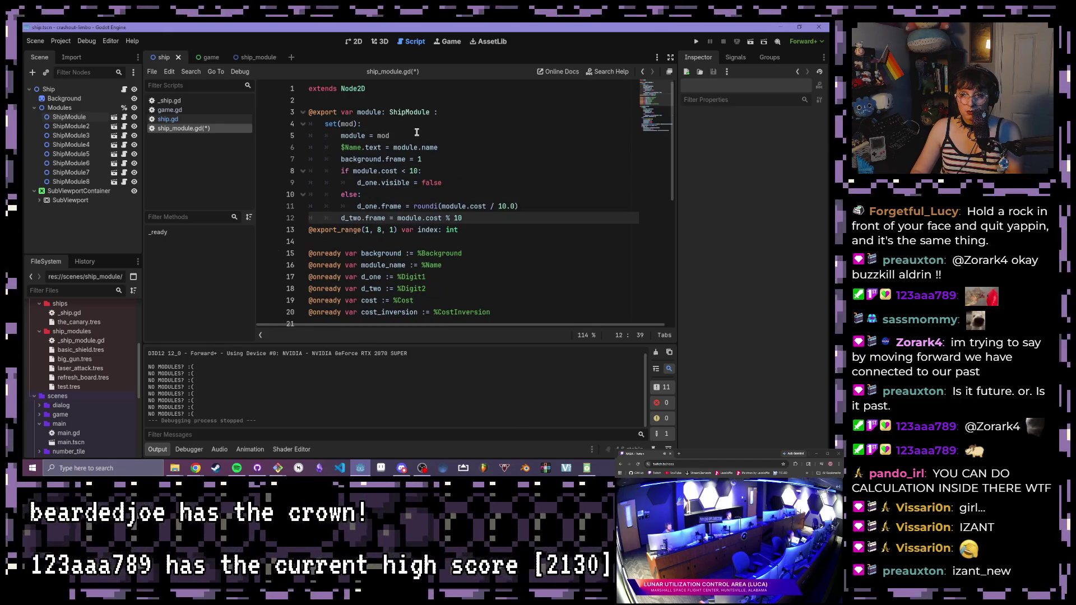
pyautogui.scroll(-6, 452, 216)
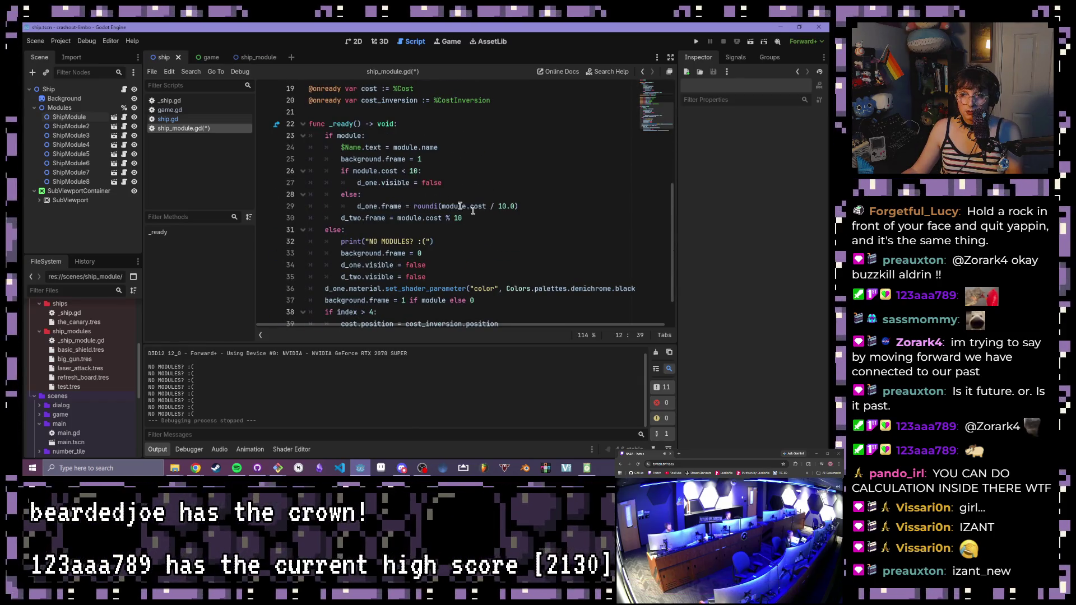
# - Comment out _ready's old if-module block, unindent the leftover lines, and run the game
pyautogui.moveTo(363, 231); pyautogui.dragTo(320, 133)
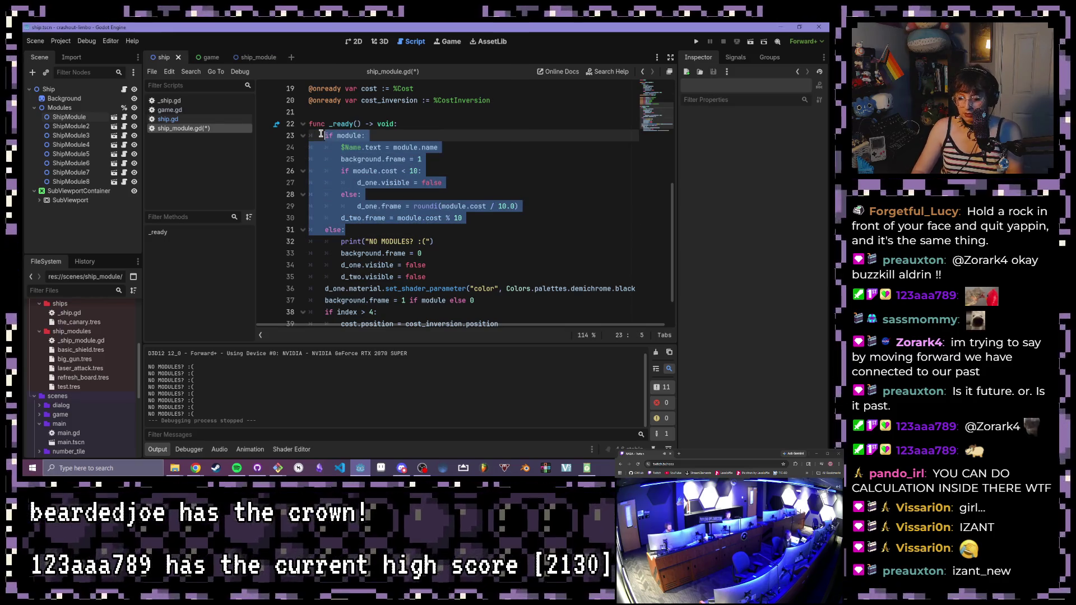
pyautogui.hotkey('ctrl', 'k')
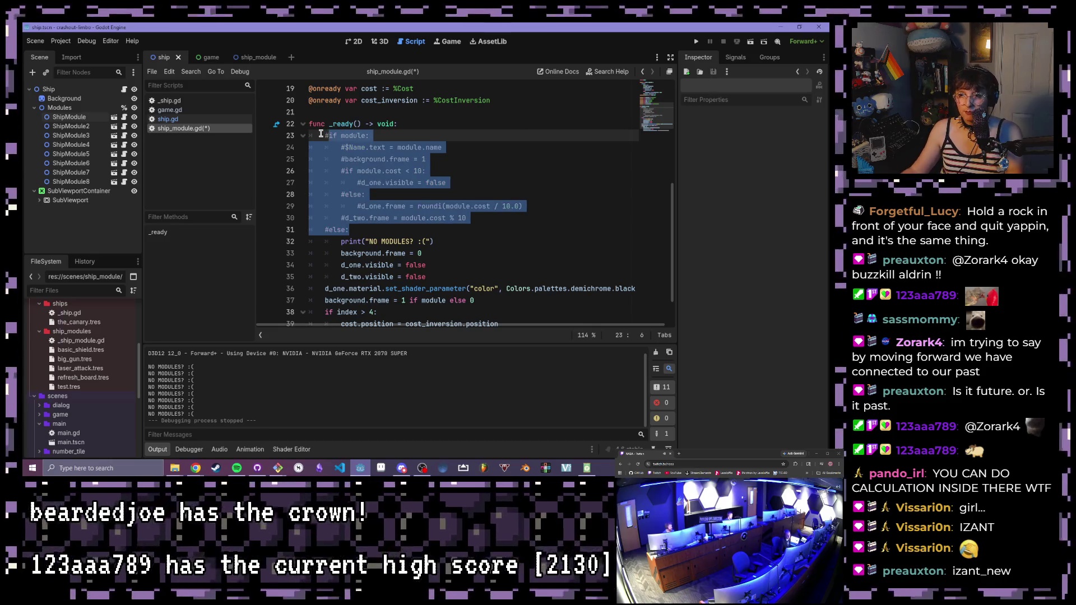
pyautogui.scroll(-1, 392, 212)
pyautogui.moveTo(432, 242); pyautogui.dragTo(340, 207)
pyautogui.hotkey('shift', 'Tab')
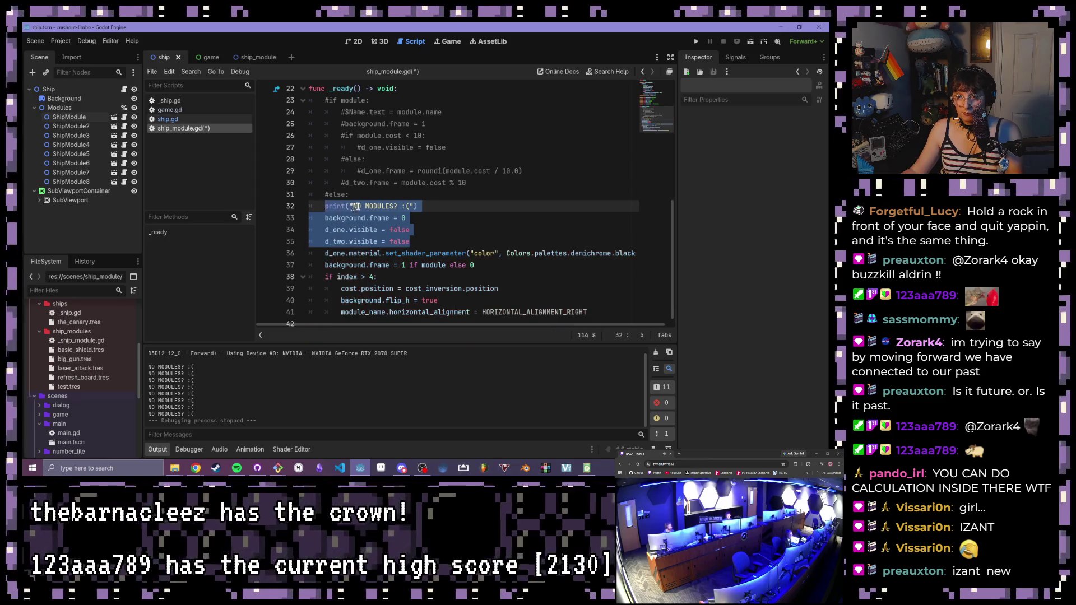
pyautogui.click(452, 193)
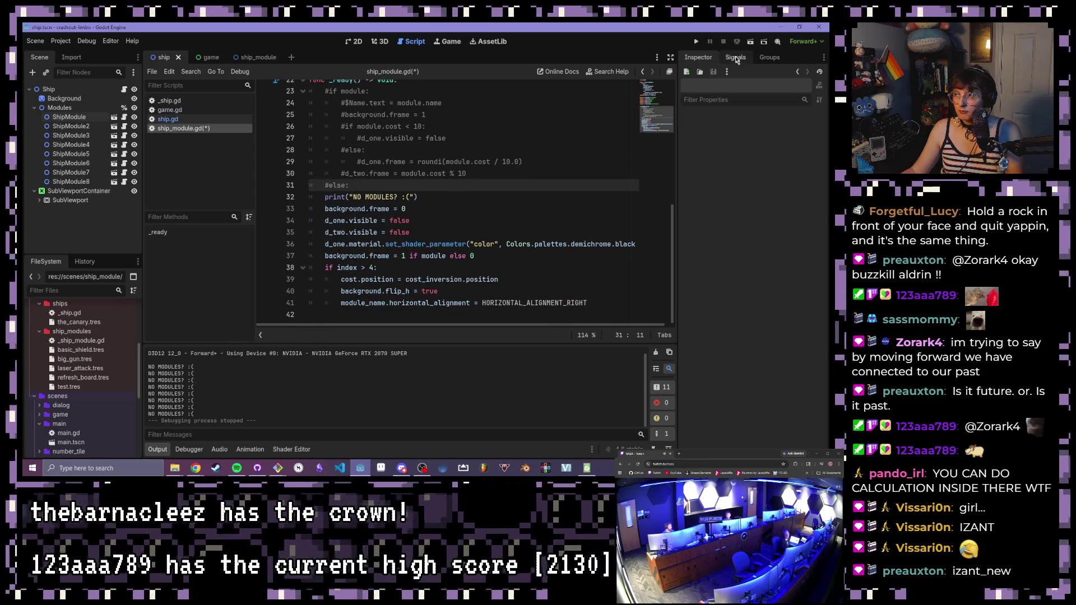
pyautogui.press('F5')
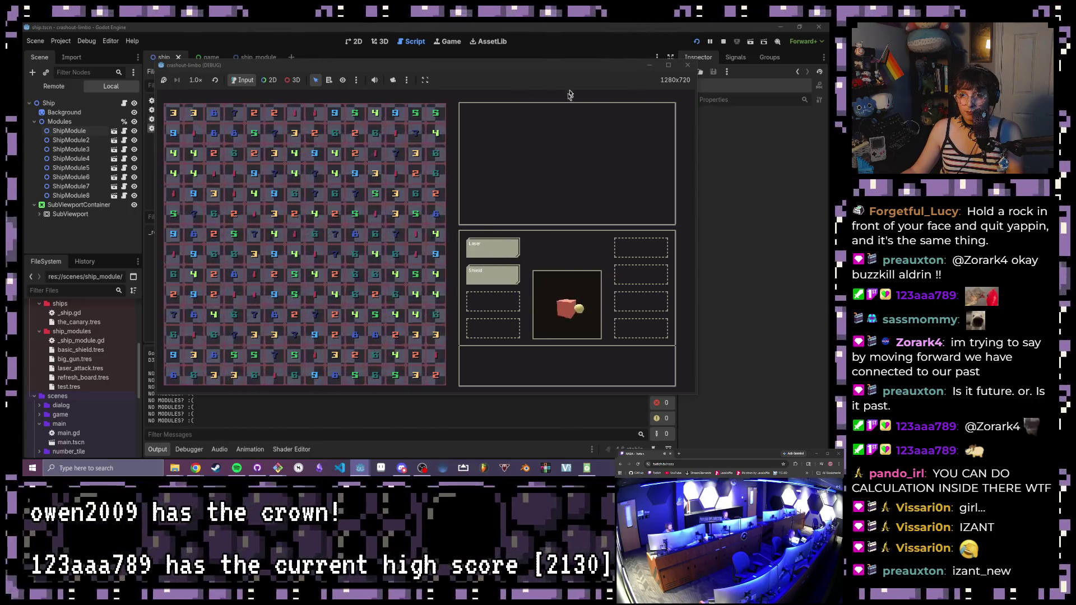
# - Close the test run and examine the lines hiding both cost digits
pyautogui.click(688, 65)
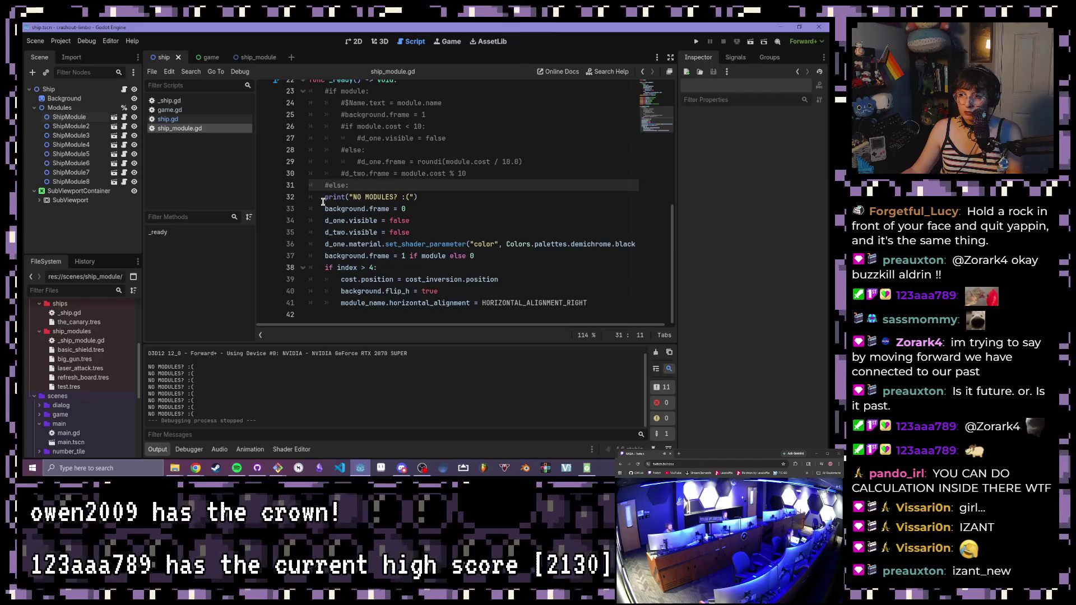
pyautogui.click(417, 229)
pyautogui.moveTo(338, 222); pyautogui.dragTo(325, 219)
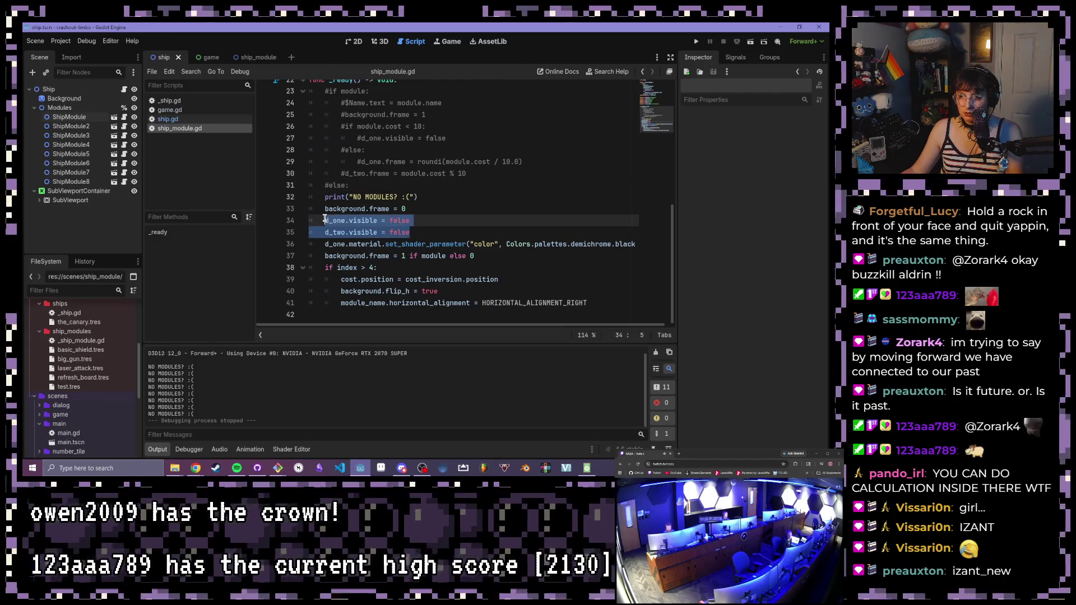
pyautogui.hotkey('ctrl', 'z')
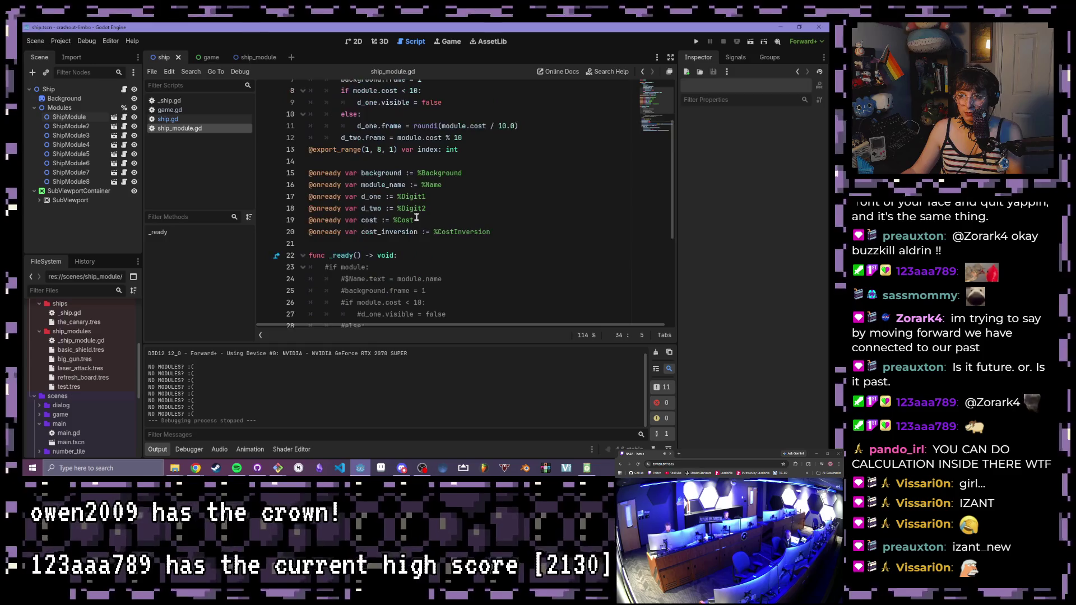
pyautogui.hotkey('ctrl', 'y')
pyautogui.scroll(5, 416, 220)
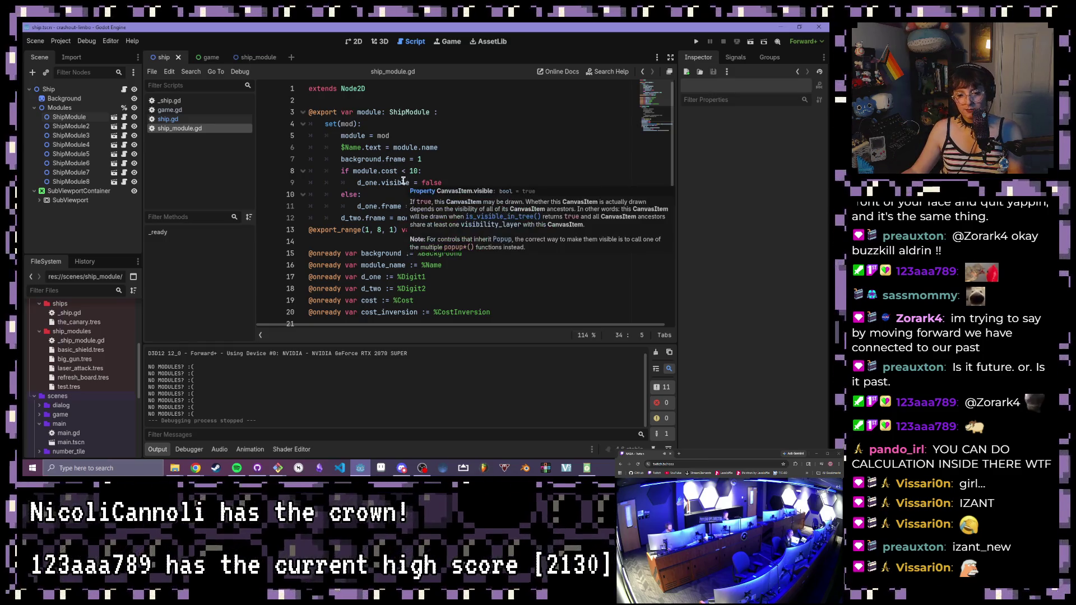
# - Review the setter's name, background frame, digit and cost-check lines
pyautogui.click(458, 160)
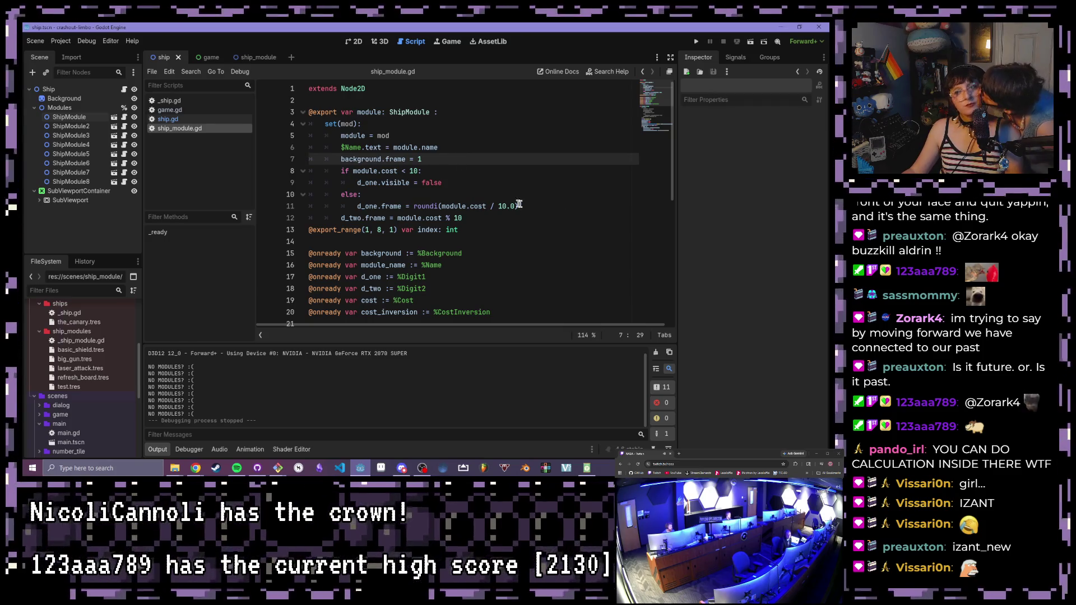
pyautogui.click(457, 182)
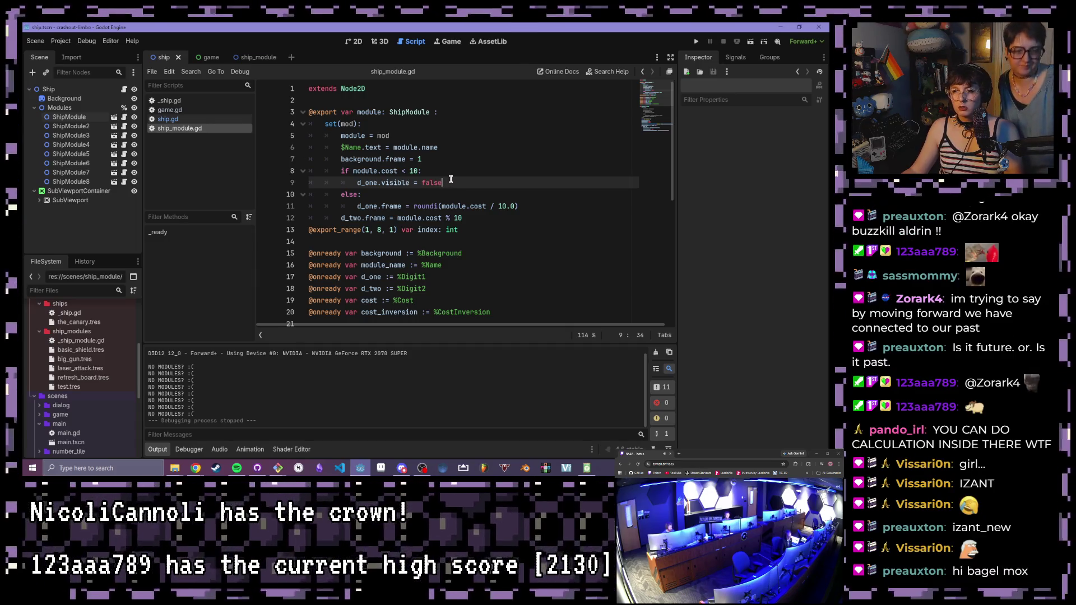
pyautogui.click(436, 160)
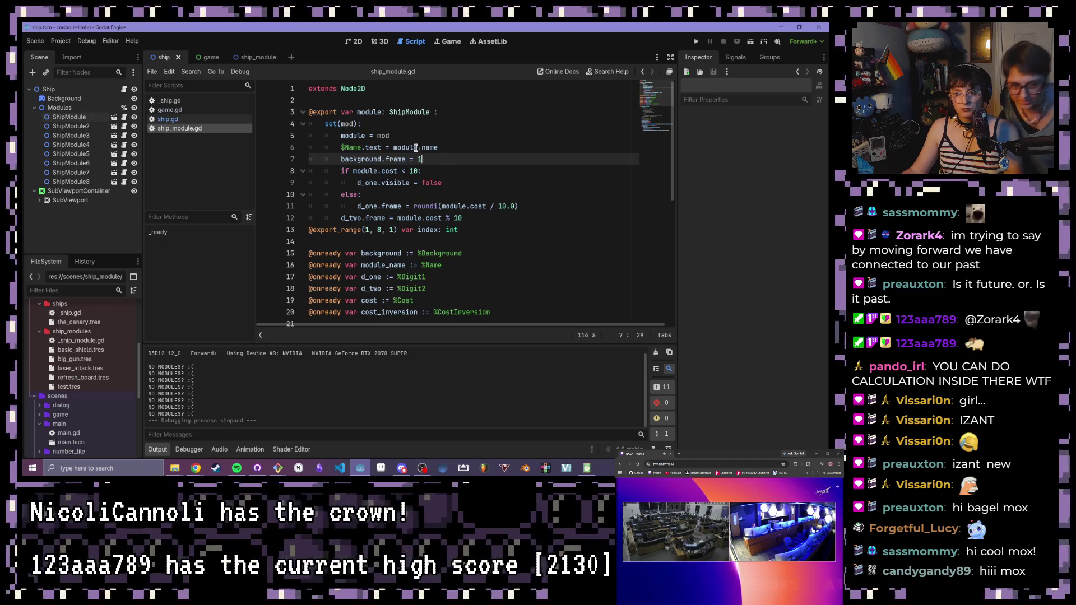
pyautogui.click(483, 147)
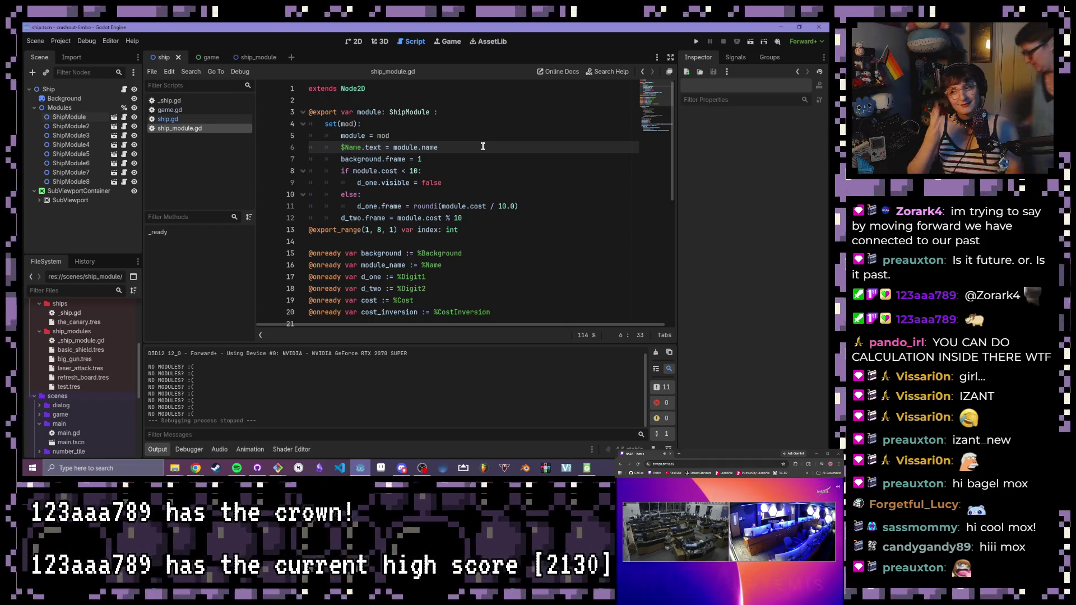
pyautogui.click(411, 185)
pyautogui.click(488, 218)
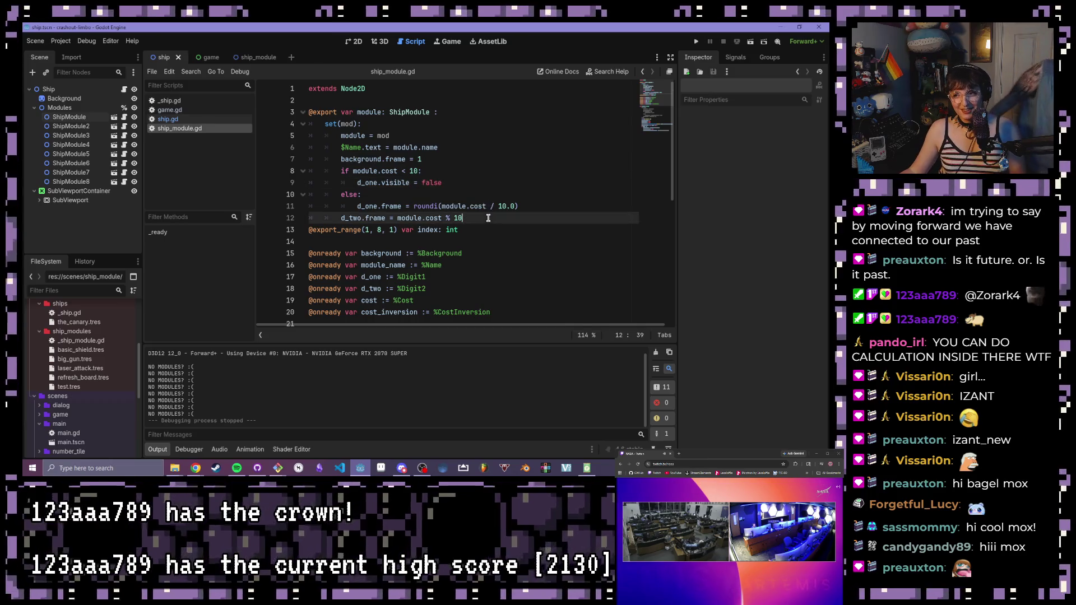
pyautogui.click(416, 189)
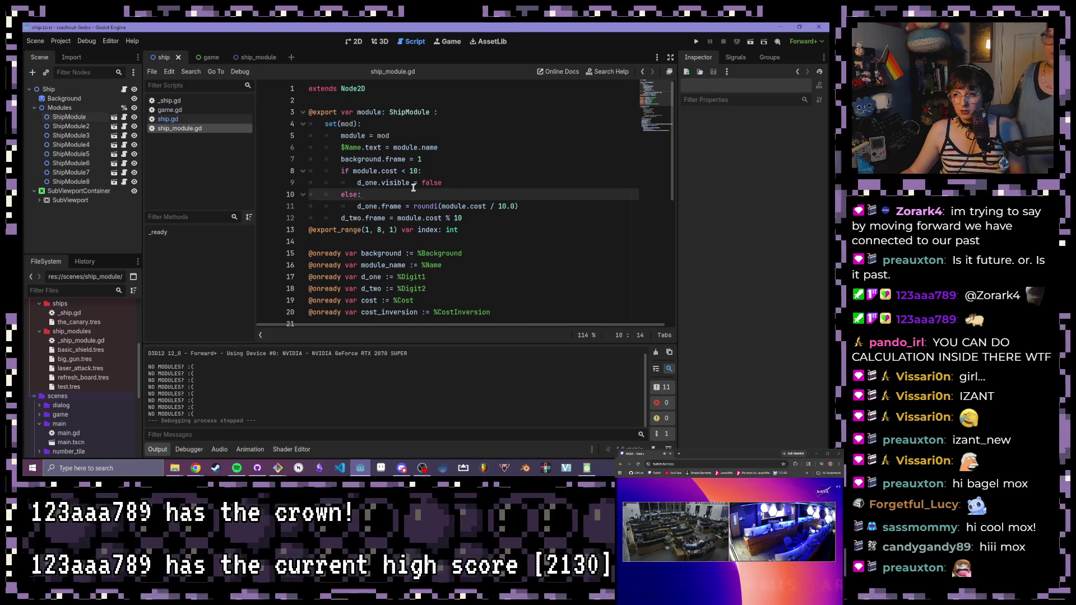
# - Add d_one.visible = true and d_two.visible = true after background.frame = 1, then relaunch the game
pyautogui.click(488, 218)
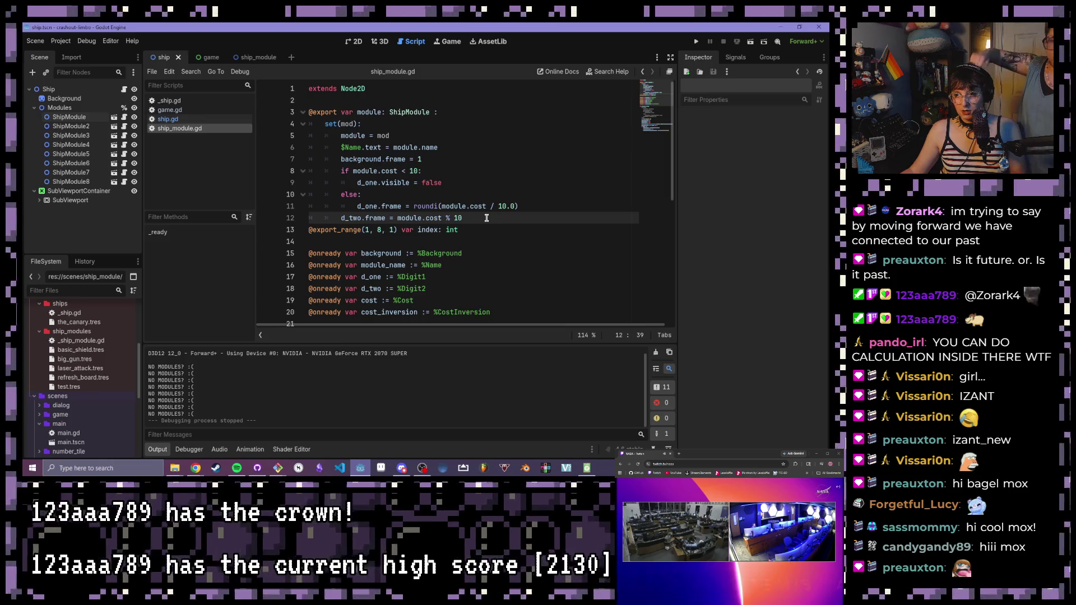
pyautogui.click(449, 162)
pyautogui.press('Return')
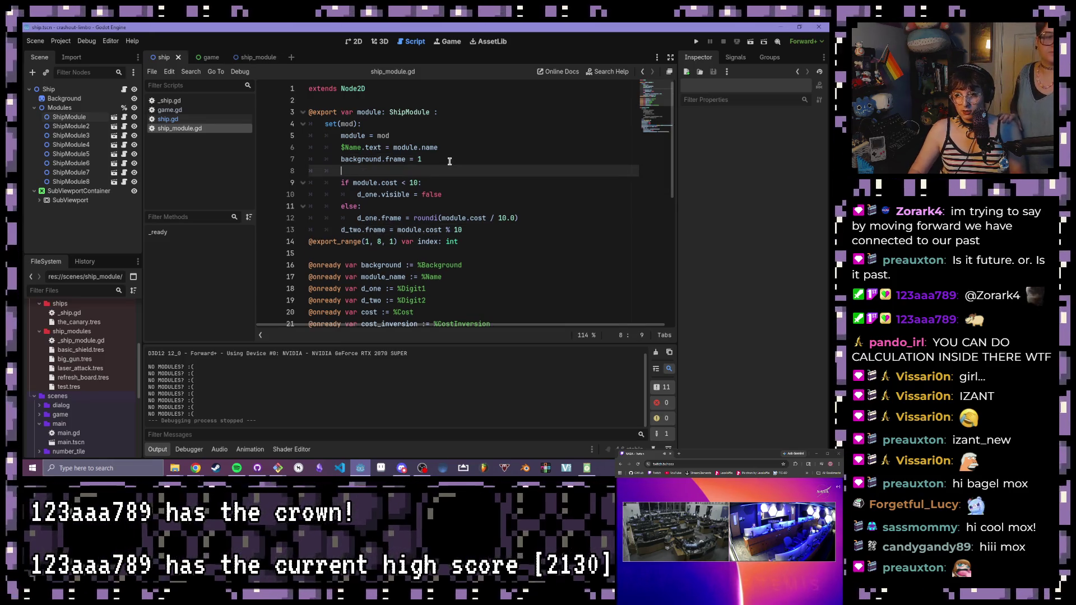
pyautogui.press('BackSpace')
pyautogui.press('BackSpace')
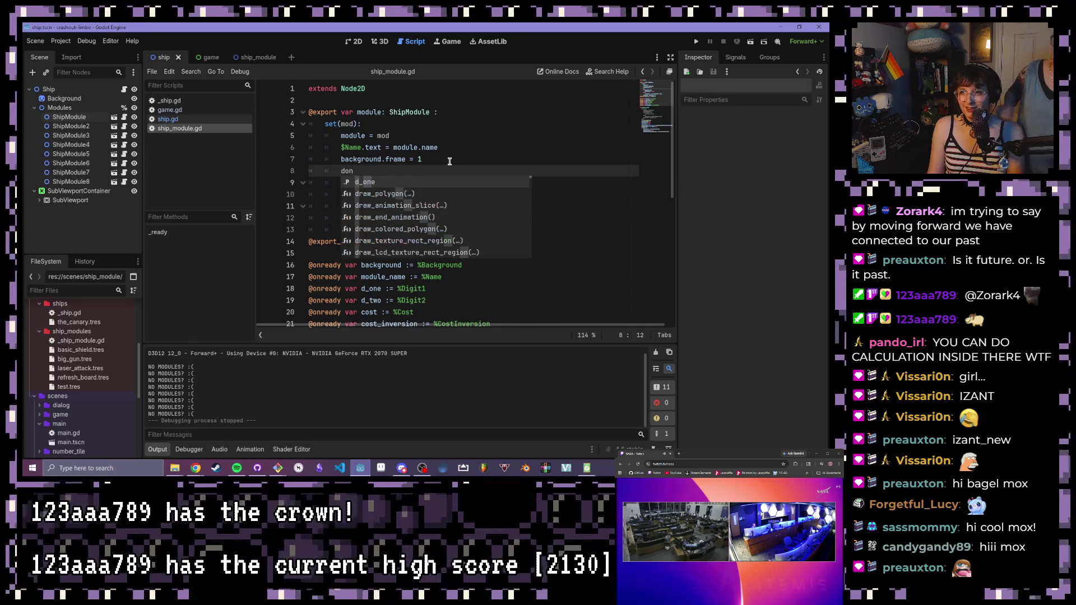
pyautogui.press('Return')
pyautogui.write('.visi')
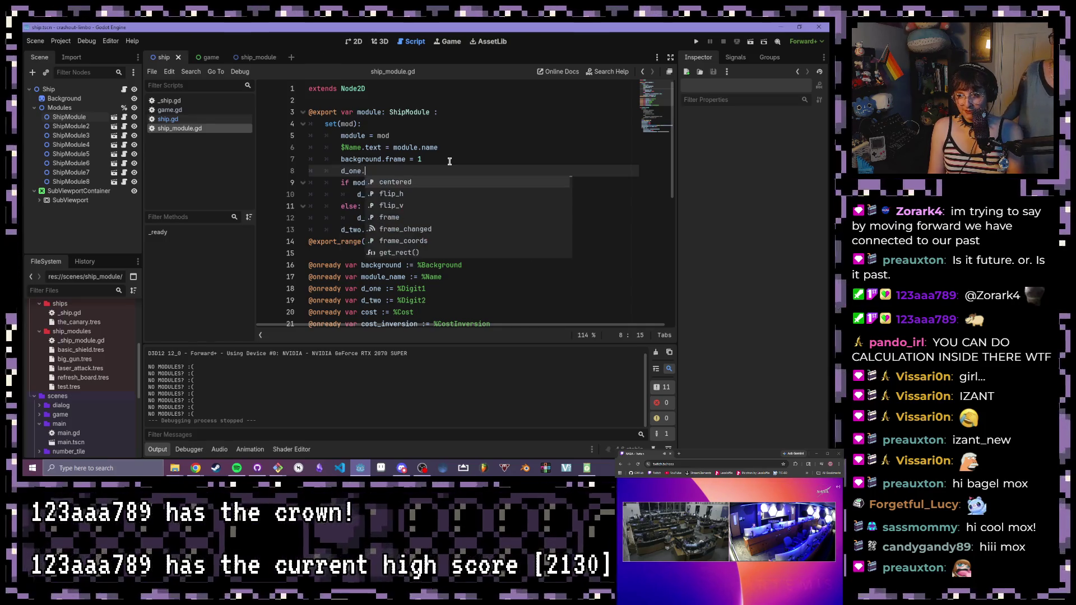
pyautogui.write('ble = true')
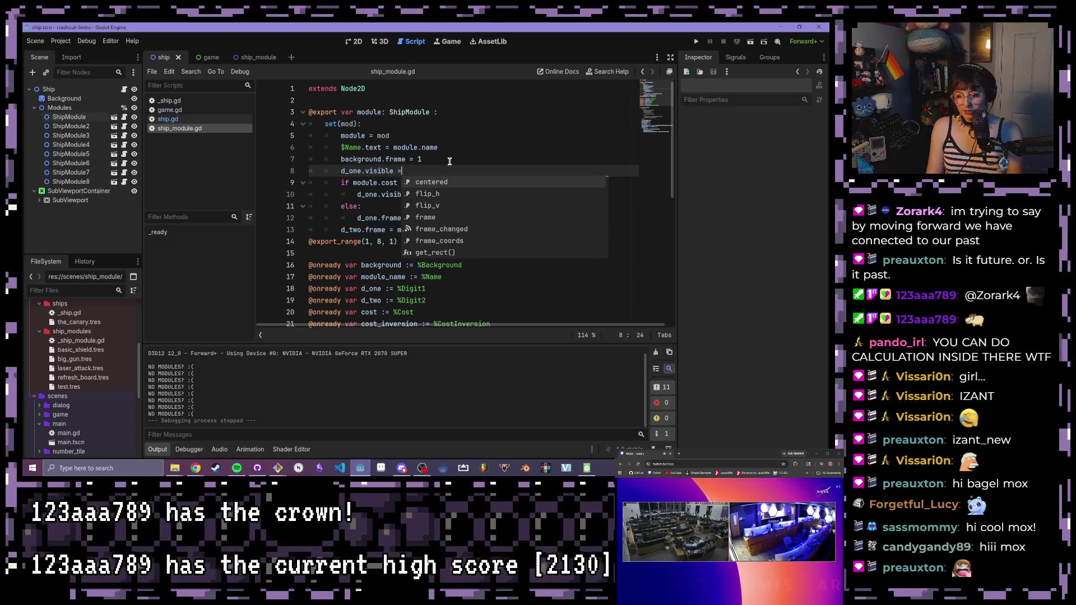
pyautogui.press('Return')
pyautogui.press('Return')
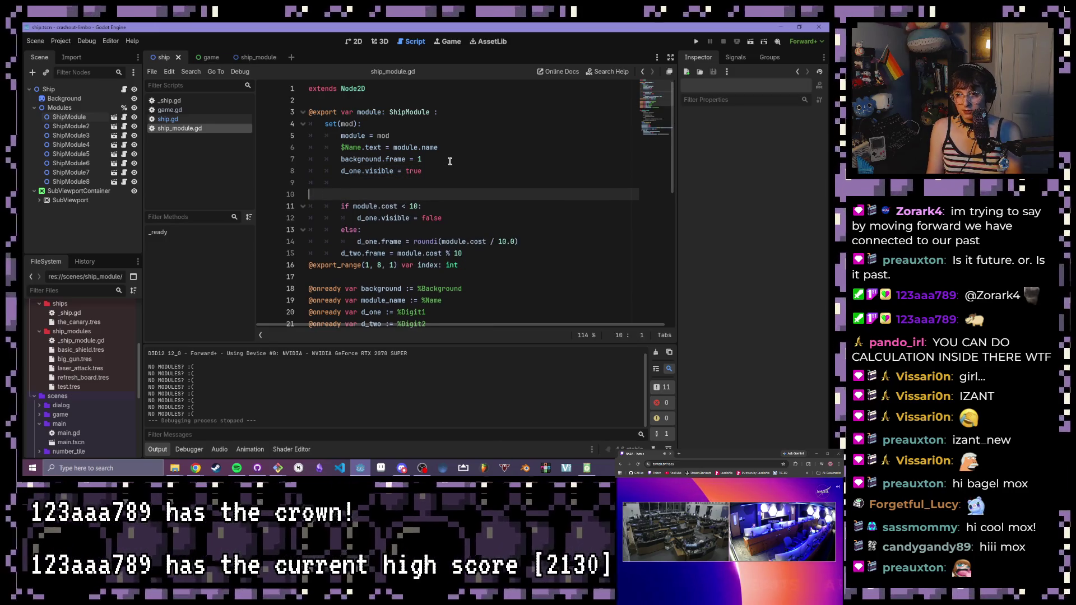
pyautogui.press('BackSpace')
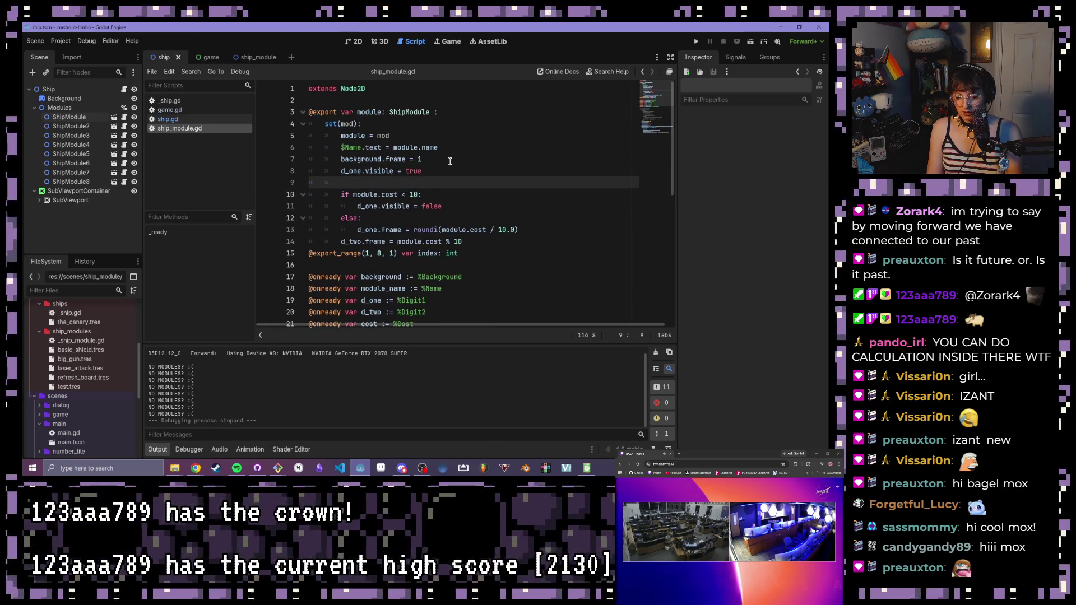
pyautogui.write('d_two.vi')
pyautogui.write('siv')
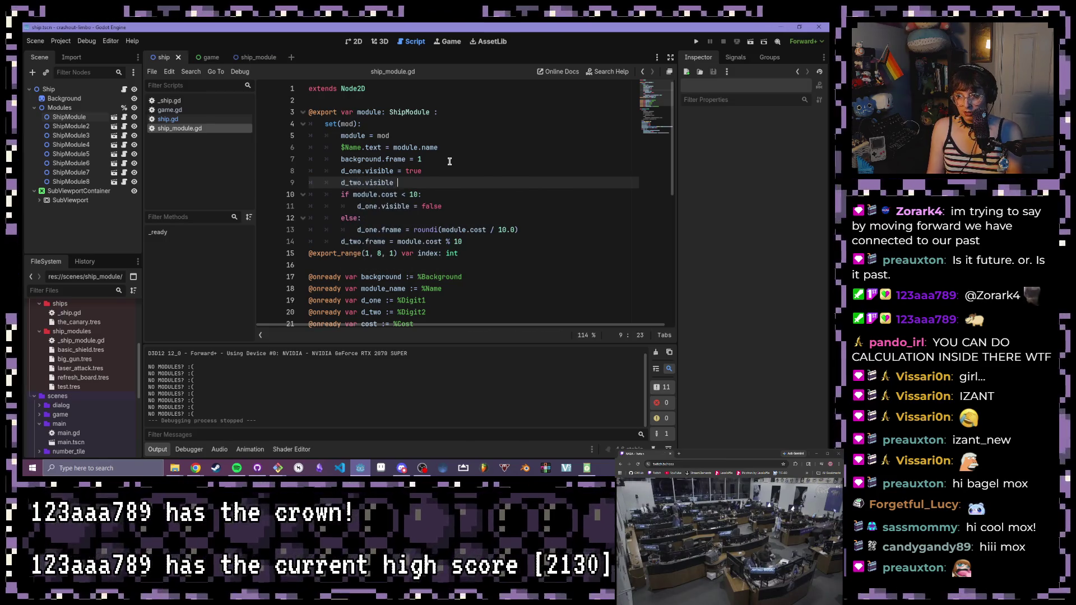
pyautogui.moveTo(442, 206)
pyautogui.mouseDown()
pyautogui.moveTo(297, 183)
pyautogui.moveTo(309, 160)
pyautogui.mouseUp()
pyautogui.click(697, 42)
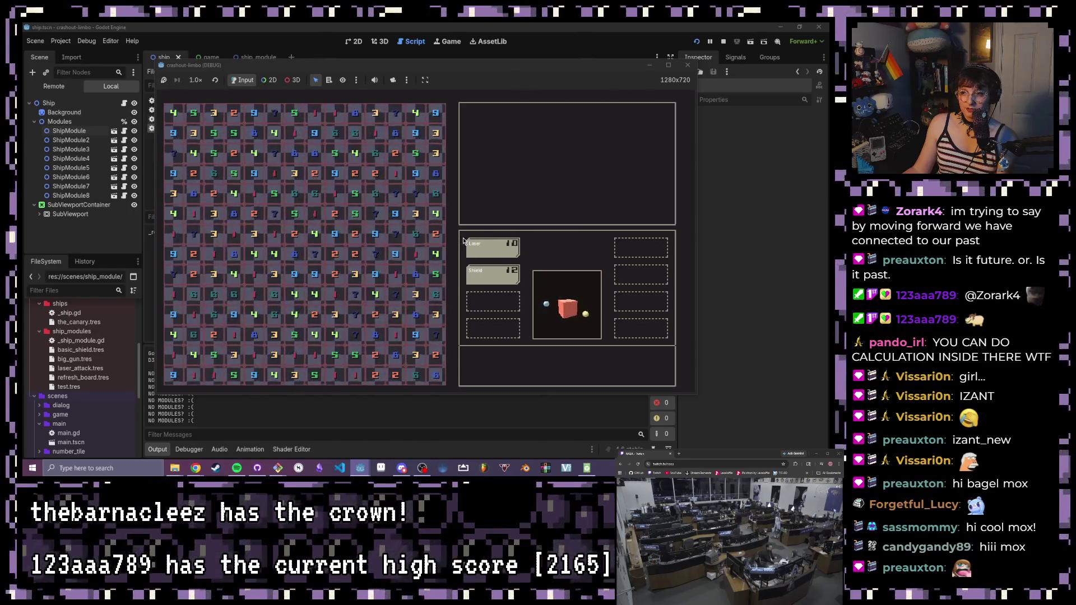
# - Relaunch the game to check the Laser and Shield costs, then close it and return to ship_module.gd
pyautogui.click(687, 65)
pyautogui.click(697, 43)
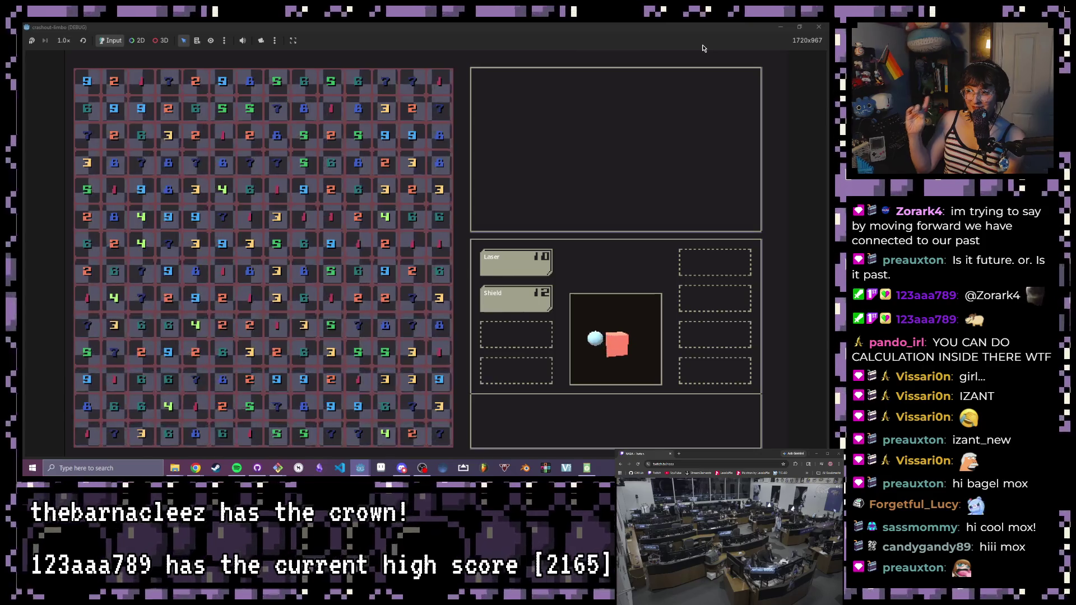
pyautogui.click(829, 26)
pyautogui.click(517, 190)
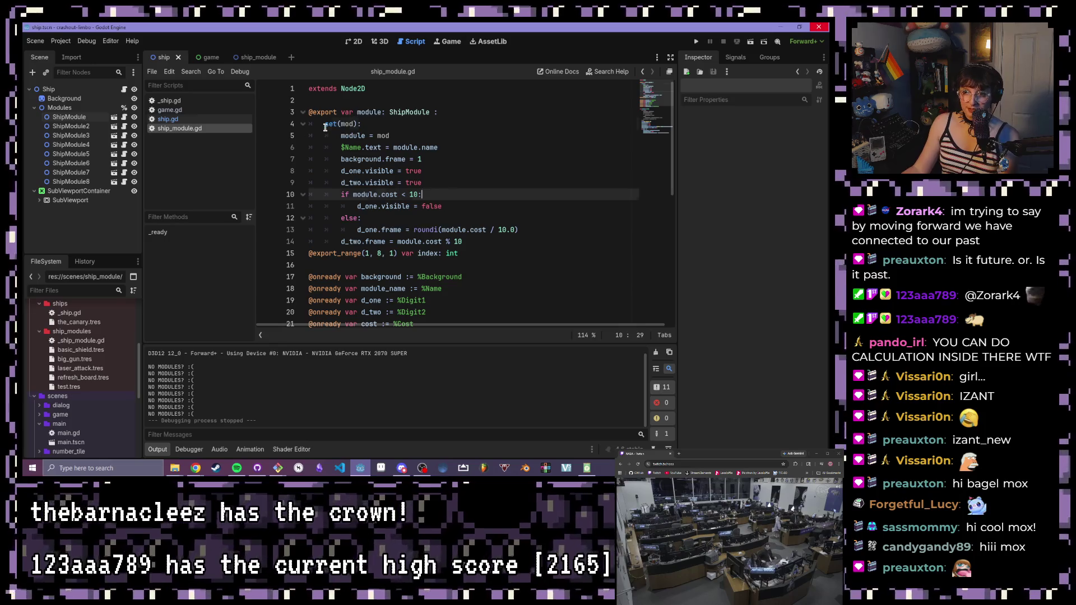
# - Review the module setter block (lines 4–14) and place the caret at the end of line 14
pyautogui.moveTo(325, 126); pyautogui.dragTo(454, 213)
pyautogui.click(469, 123)
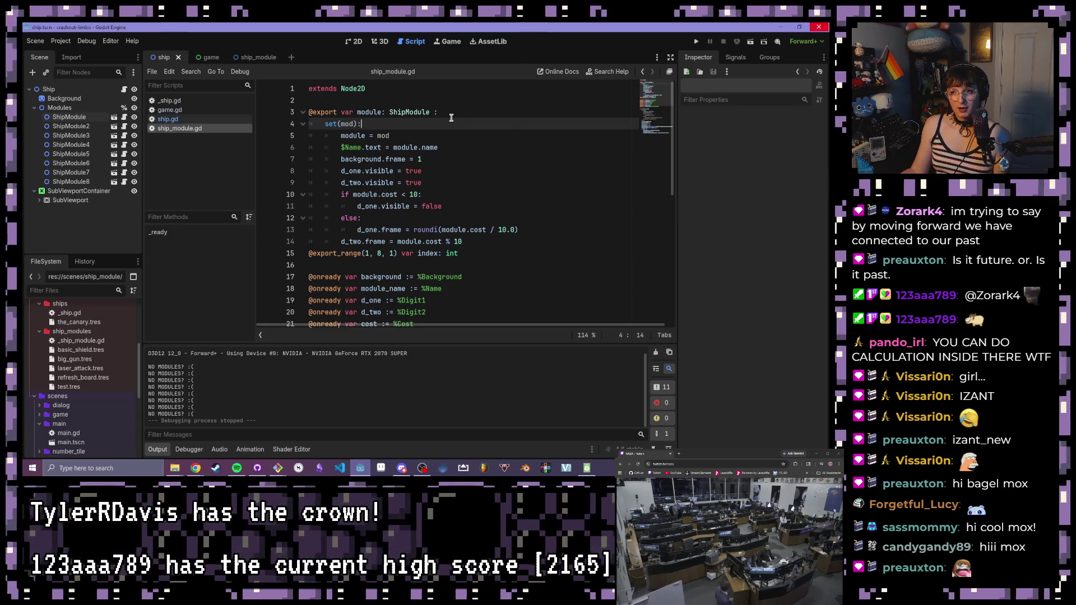
pyautogui.click(487, 241)
pyautogui.press('Return')
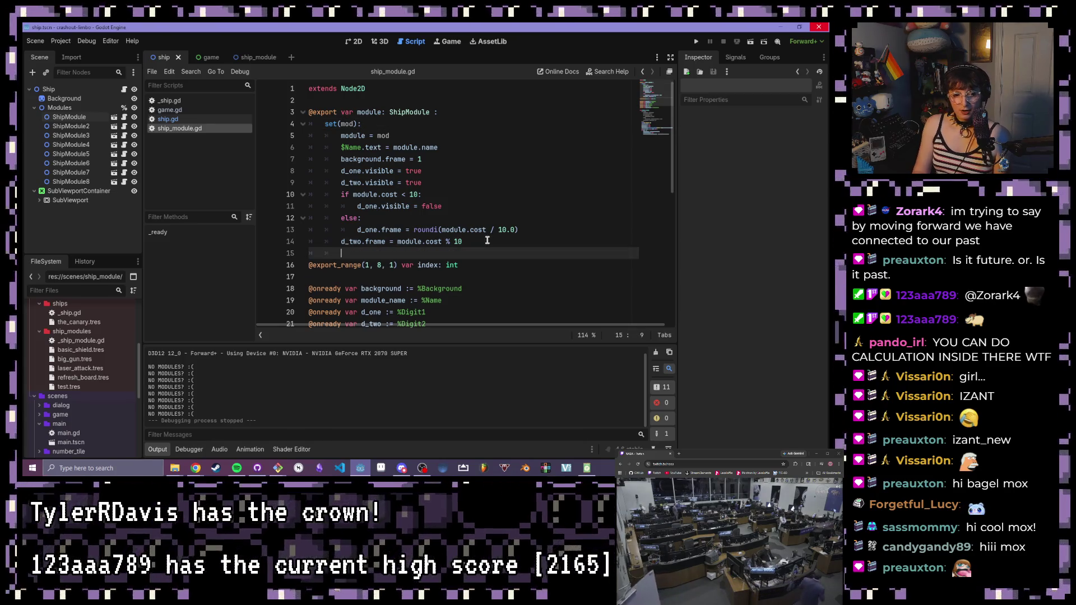
pyautogui.press('BackSpace')
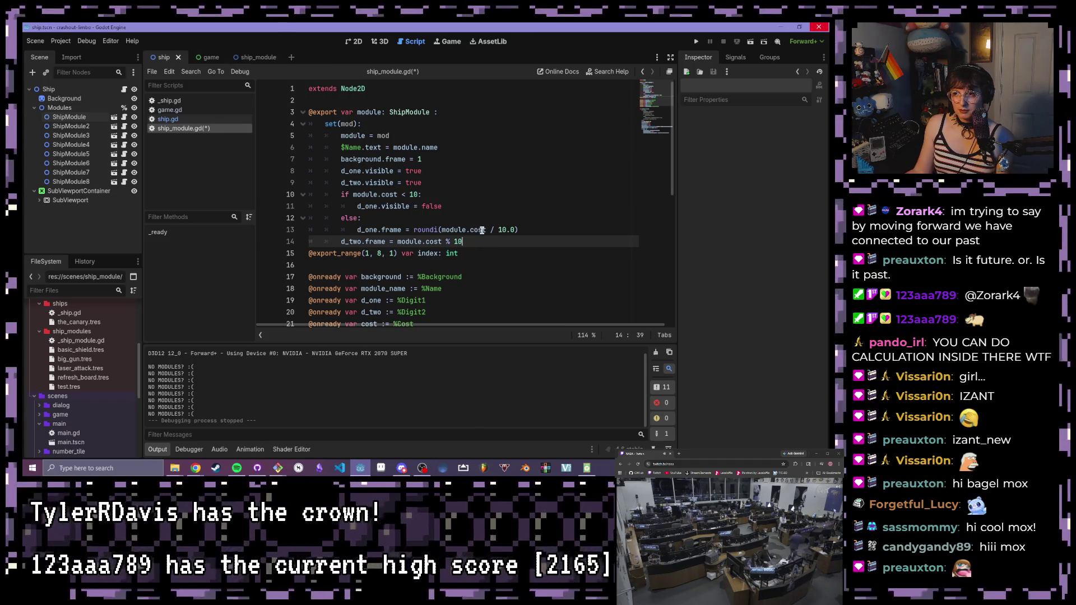
pyautogui.scroll(-1, 479, 230)
pyautogui.scroll(1, 479, 230)
pyautogui.moveTo(325, 123)
pyautogui.mouseDown()
pyautogui.moveTo(392, 149)
pyautogui.moveTo(465, 239)
pyautogui.mouseUp()
pyautogui.click(488, 247)
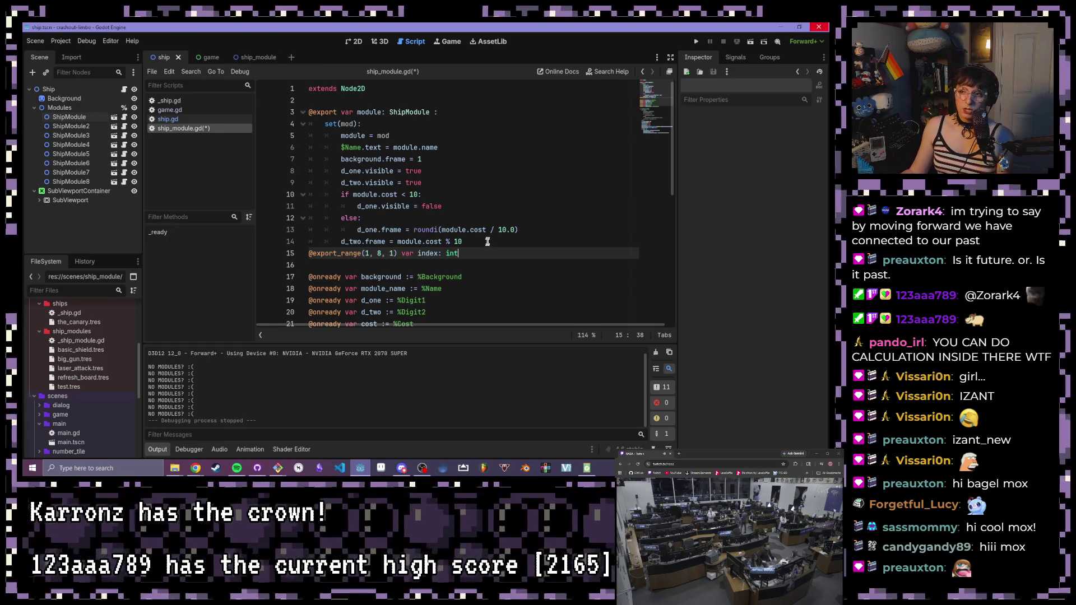
pyautogui.moveTo(465, 242); pyautogui.dragTo(325, 124)
pyautogui.click(414, 118)
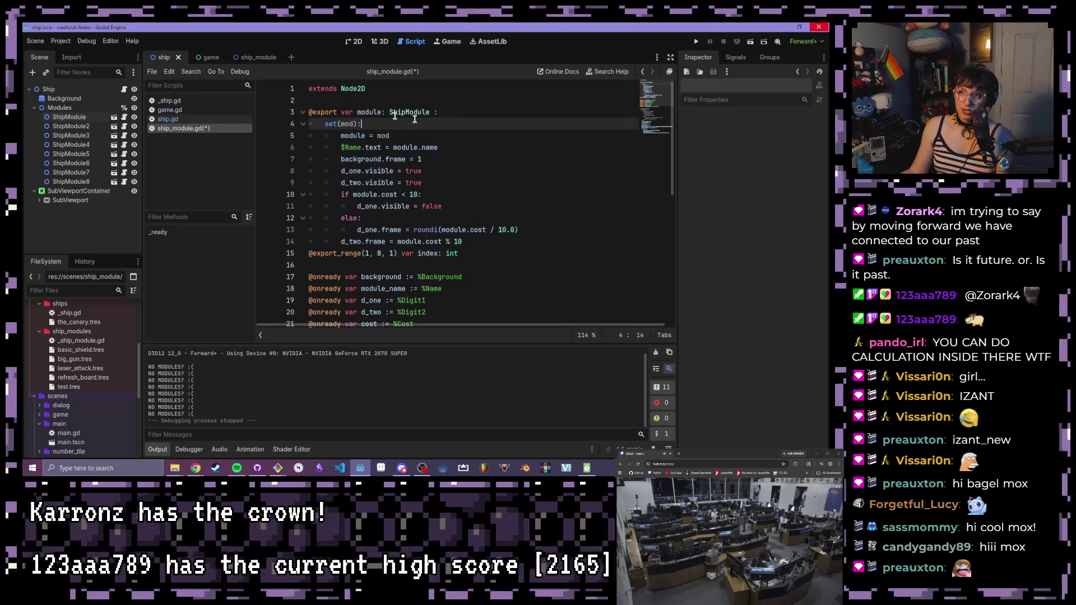
pyautogui.click(479, 238)
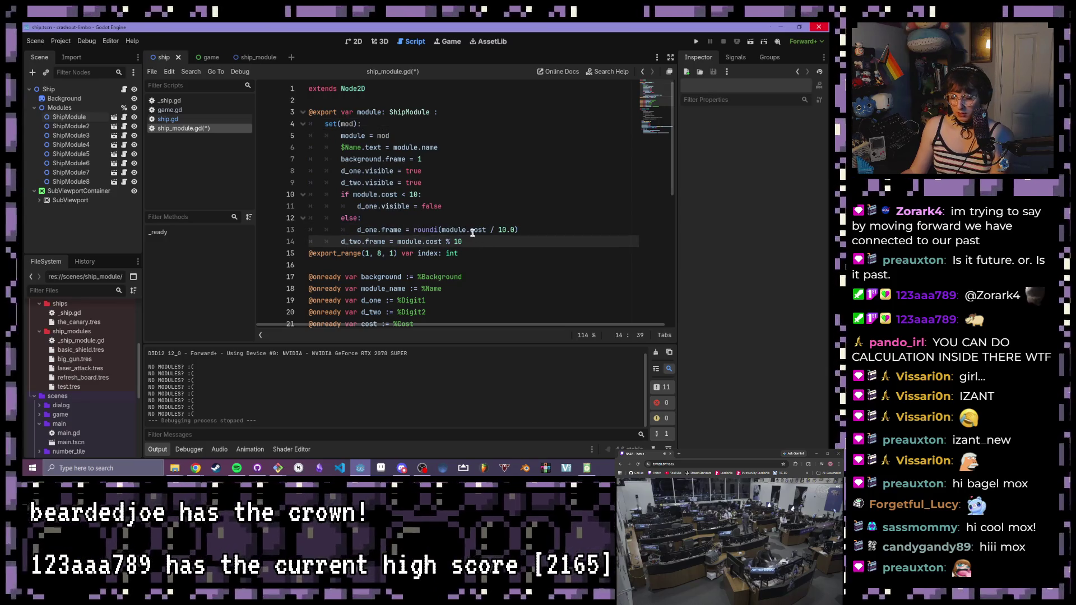
pyautogui.press('Return')
pyautogui.press('BackSpace')
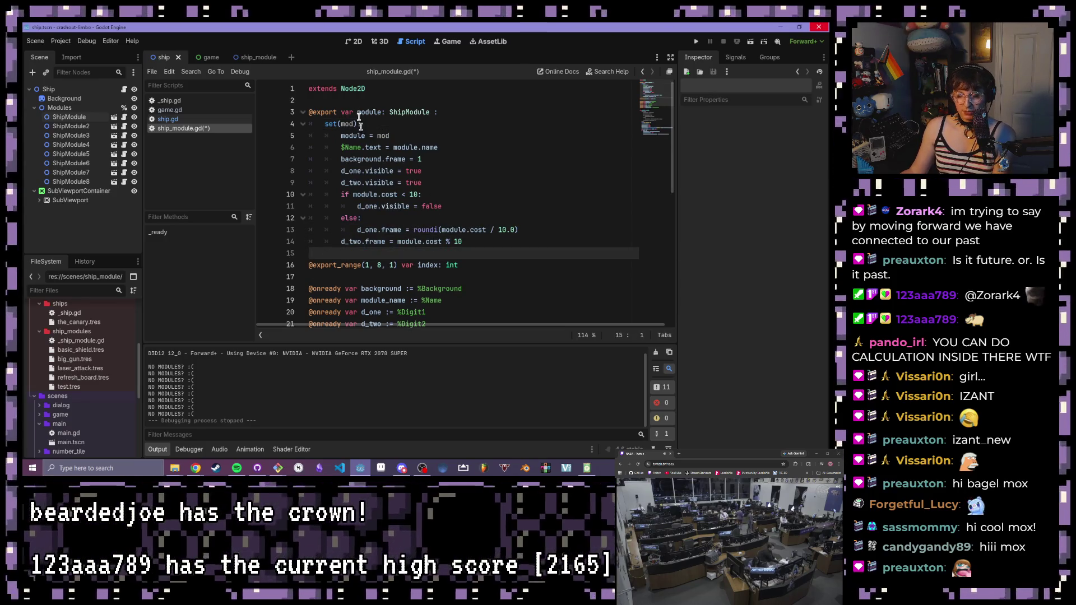
pyautogui.click(439, 113)
pyautogui.moveTo(476, 241); pyautogui.dragTo(294, 111)
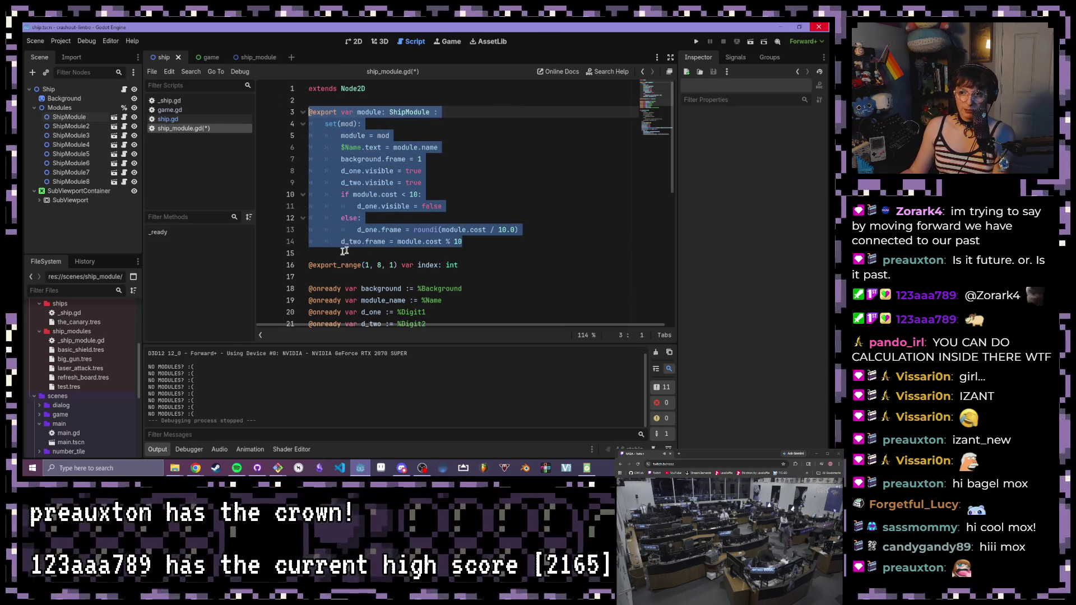
pyautogui.click(344, 256)
pyautogui.press('Return')
pyautogui.click(323, 288)
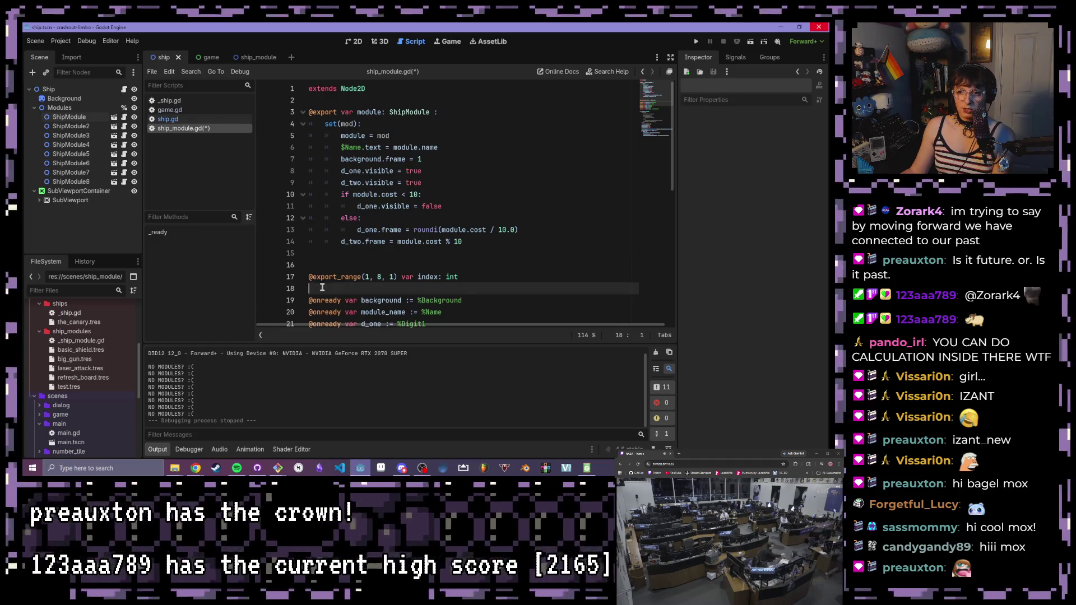
pyautogui.scroll(-2, 330, 271)
pyautogui.scroll(2, 333, 260)
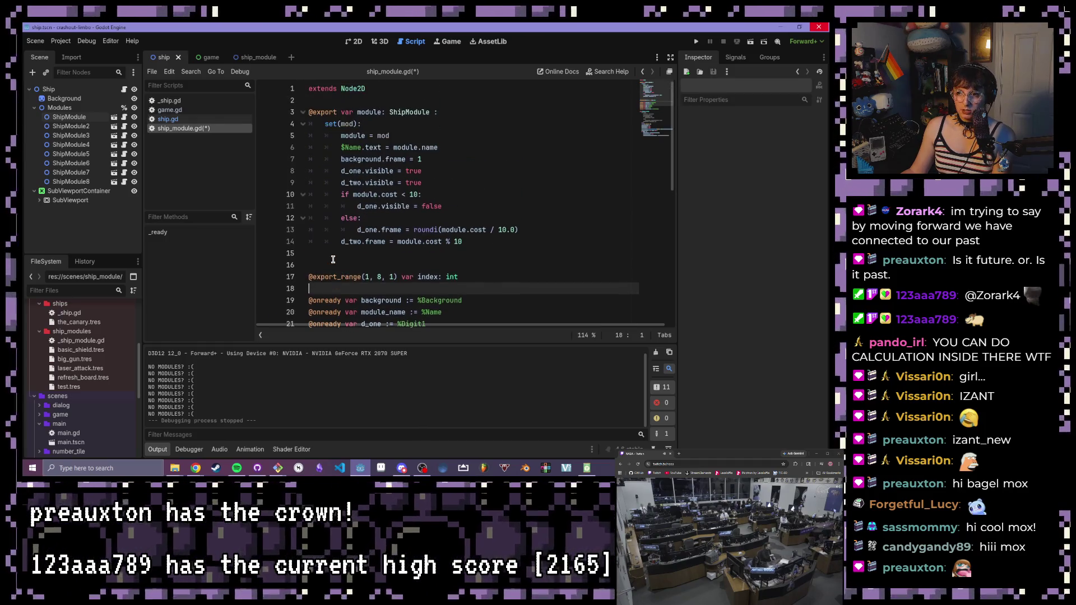
pyautogui.click(308, 276)
pyautogui.press('BackSpace')
pyautogui.click(537, 240)
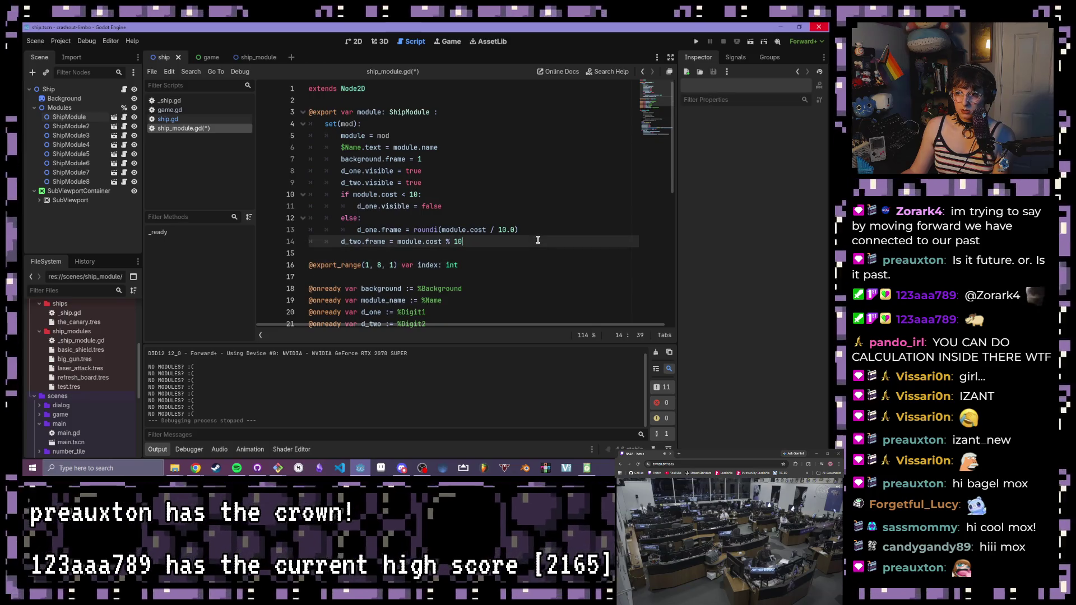
# - Save ship_module.gd, test-run the game, and stop it with F8
pyautogui.hotkey('ctrl', 's')
pyautogui.scroll(-8, 336, 169)
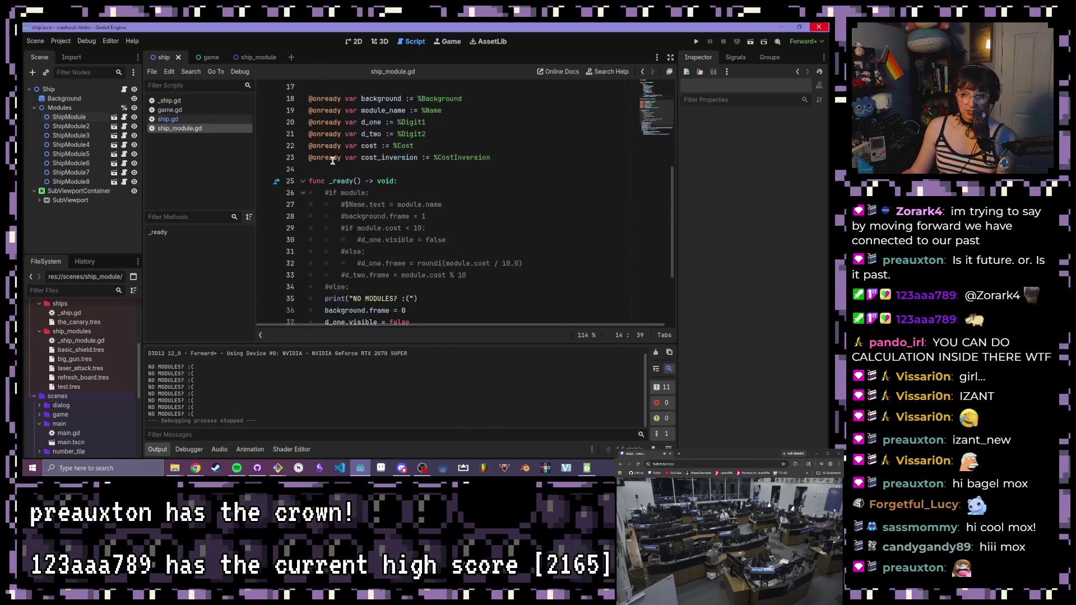
pyautogui.scroll(8, 337, 169)
pyautogui.scroll(-4, 552, 264)
pyautogui.scroll(4, 552, 264)
pyautogui.moveTo(521, 250); pyautogui.dragTo(504, 112)
pyautogui.click(505, 171)
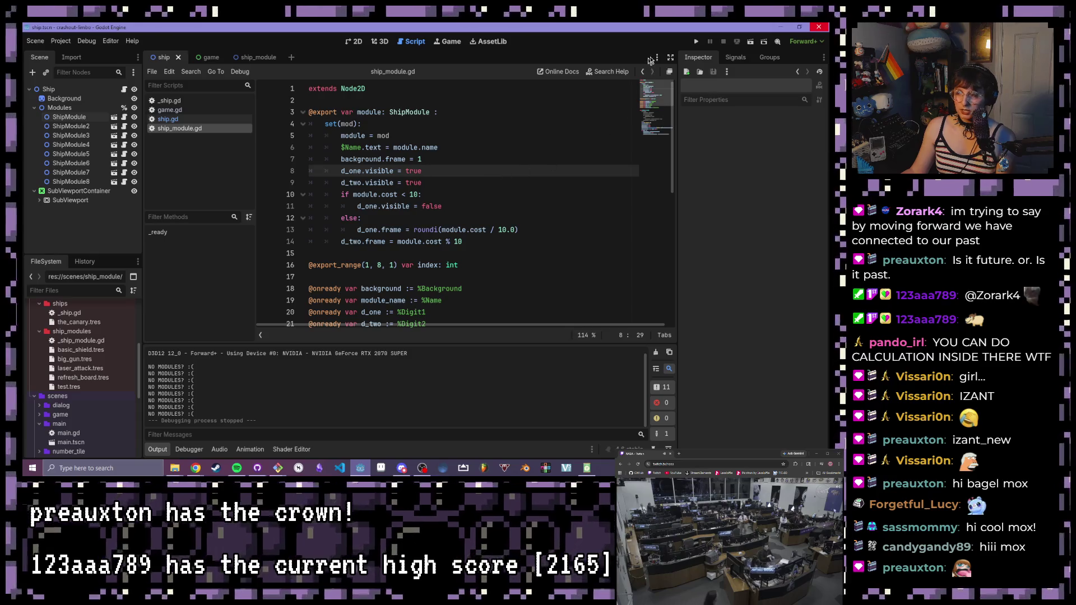
pyautogui.click(696, 41)
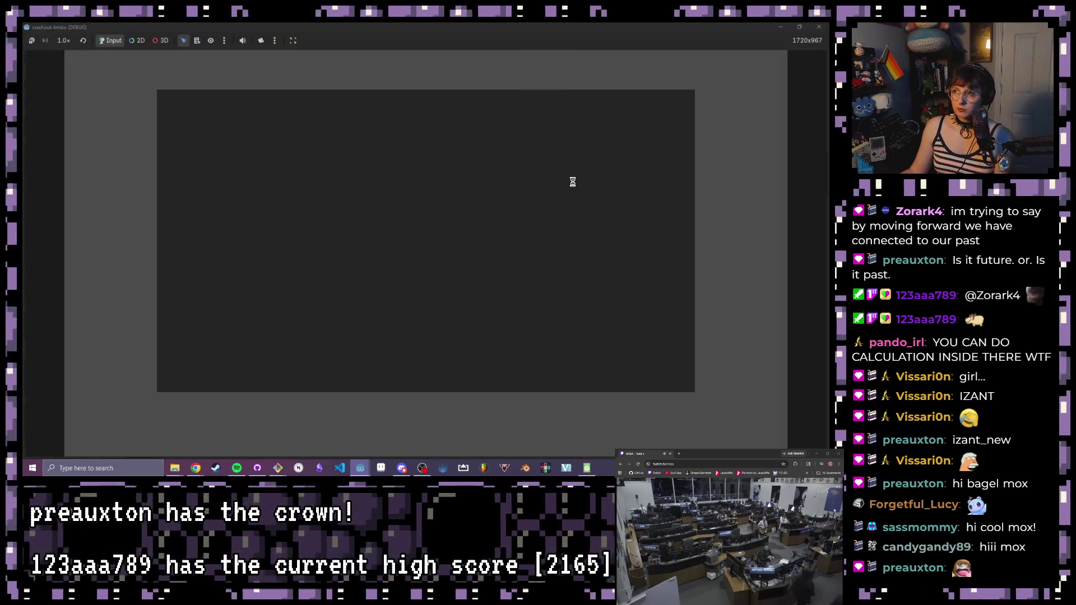
pyautogui.press('F8')
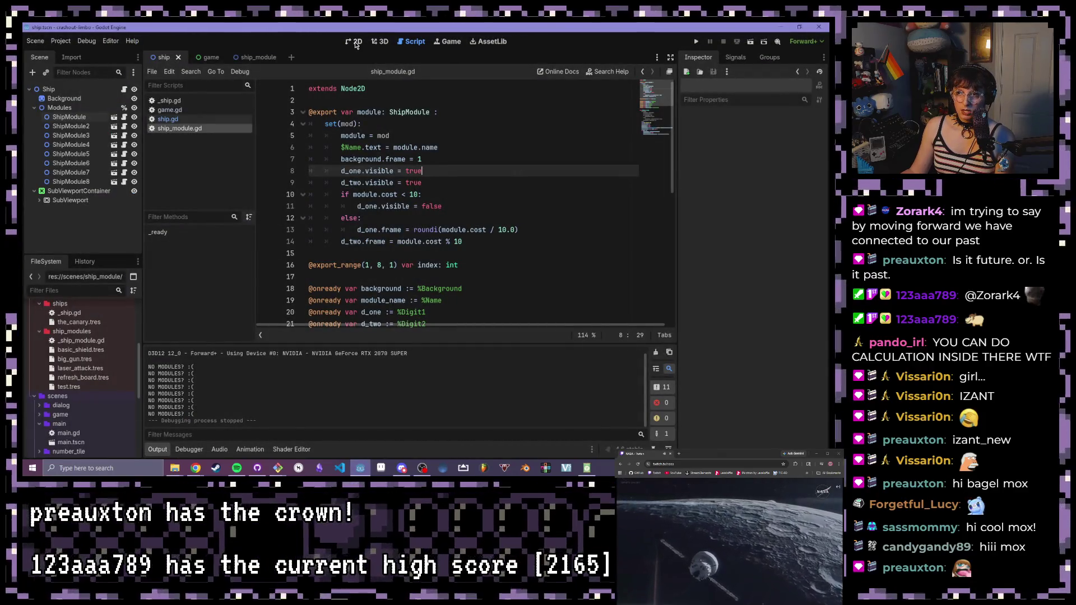
# - Add a third element to the Ship's Modules array and load big_gun.tres into it
pyautogui.click(49, 90)
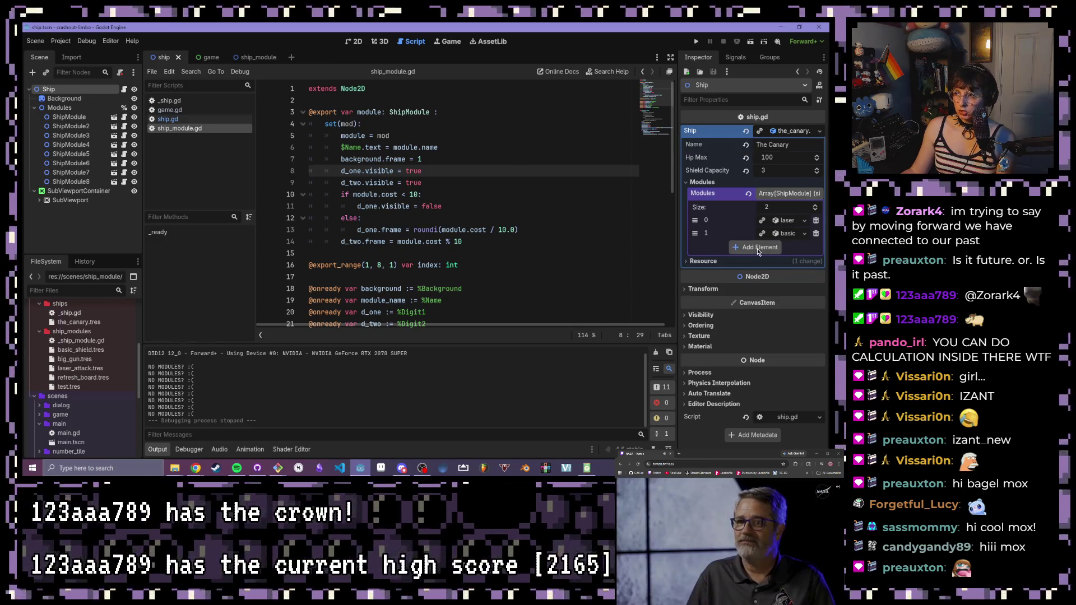
pyautogui.click(758, 248)
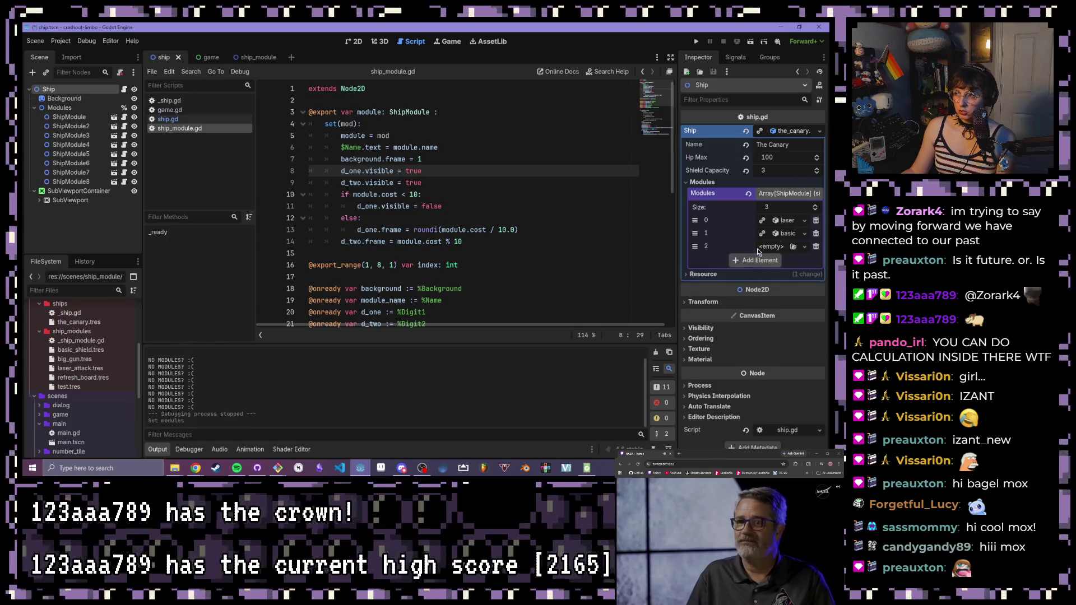
pyautogui.click(793, 247)
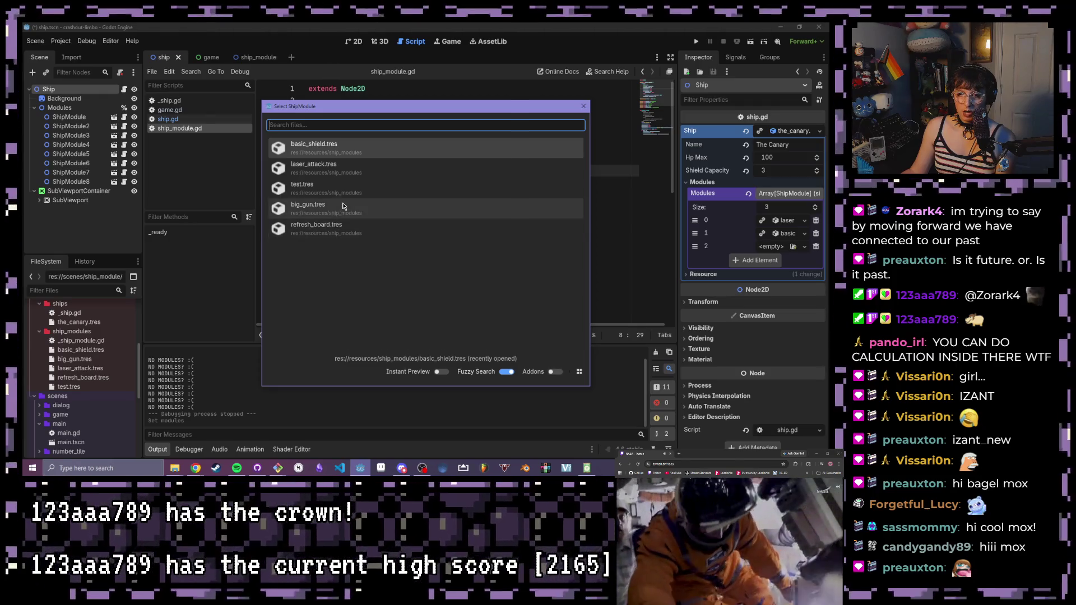
pyautogui.click(343, 206)
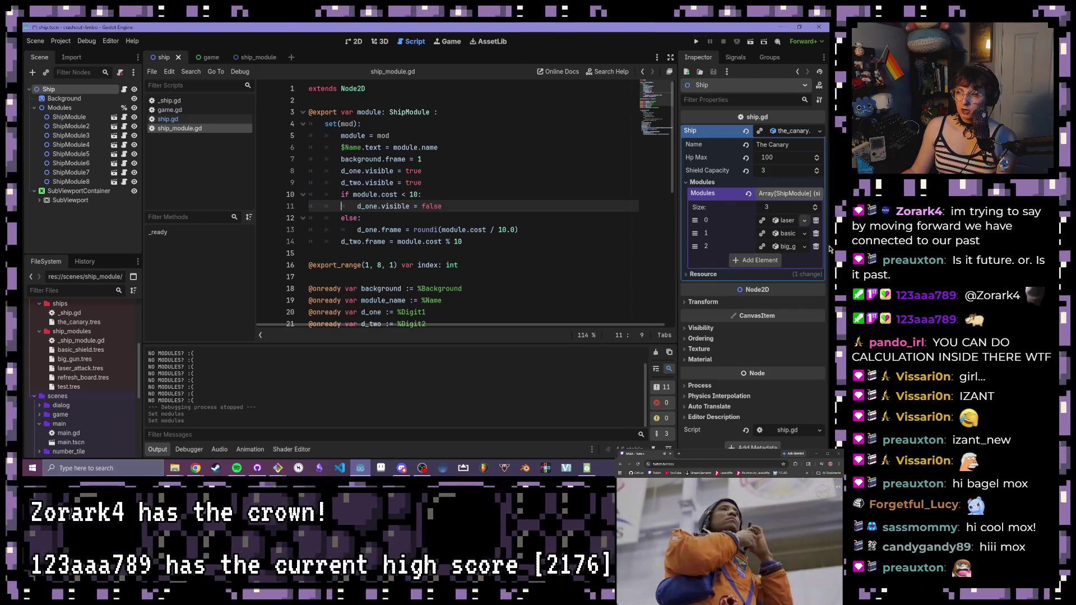
# - Add a fourth element as a New ShipModule, expand it and start typing its Name
pyautogui.click(757, 260)
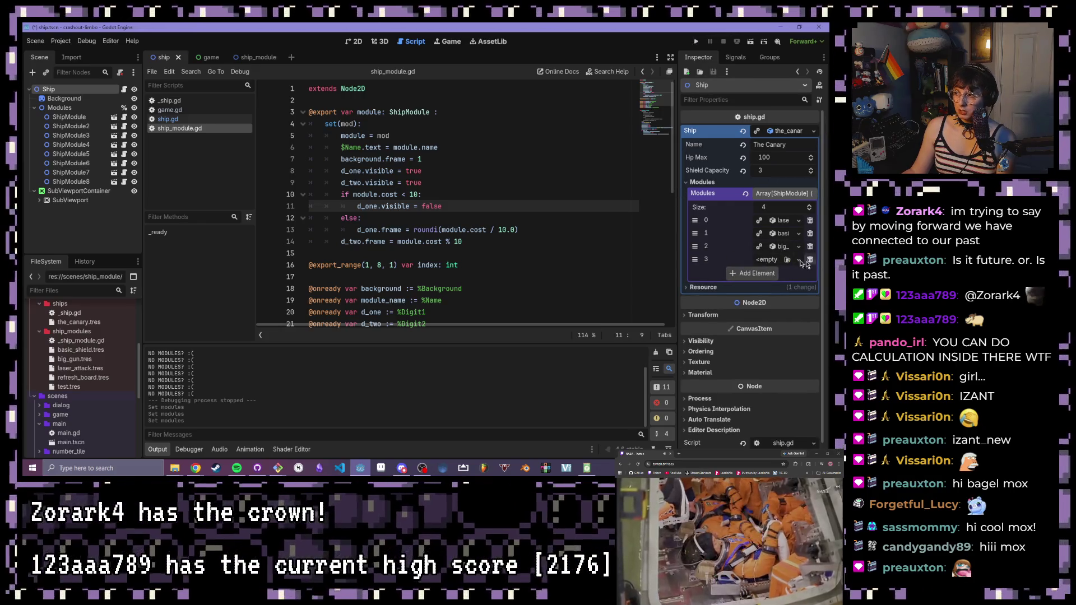
pyautogui.click(787, 260)
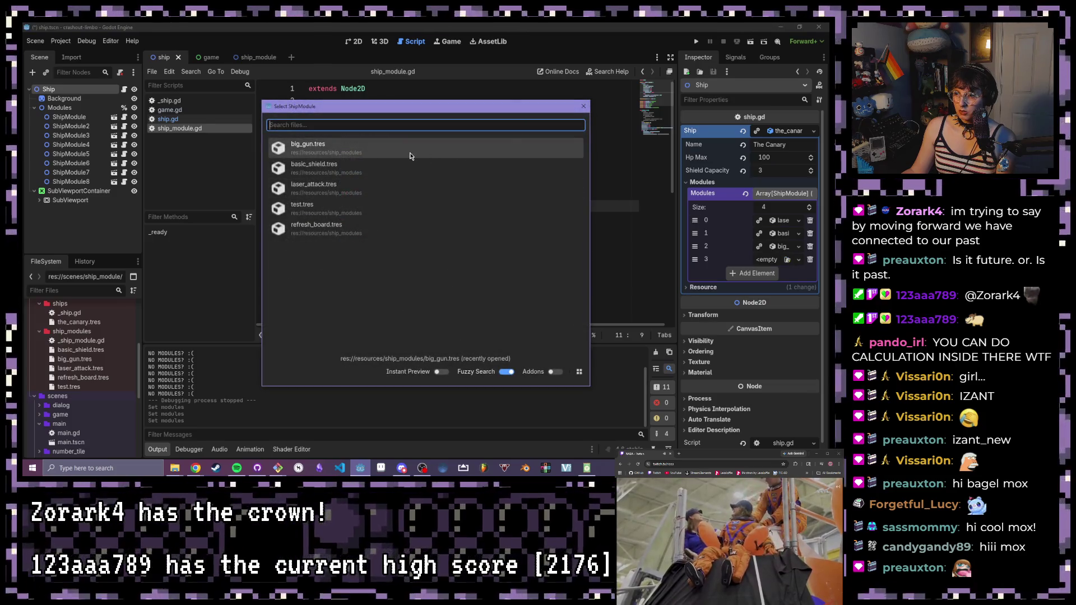
pyautogui.click(584, 106)
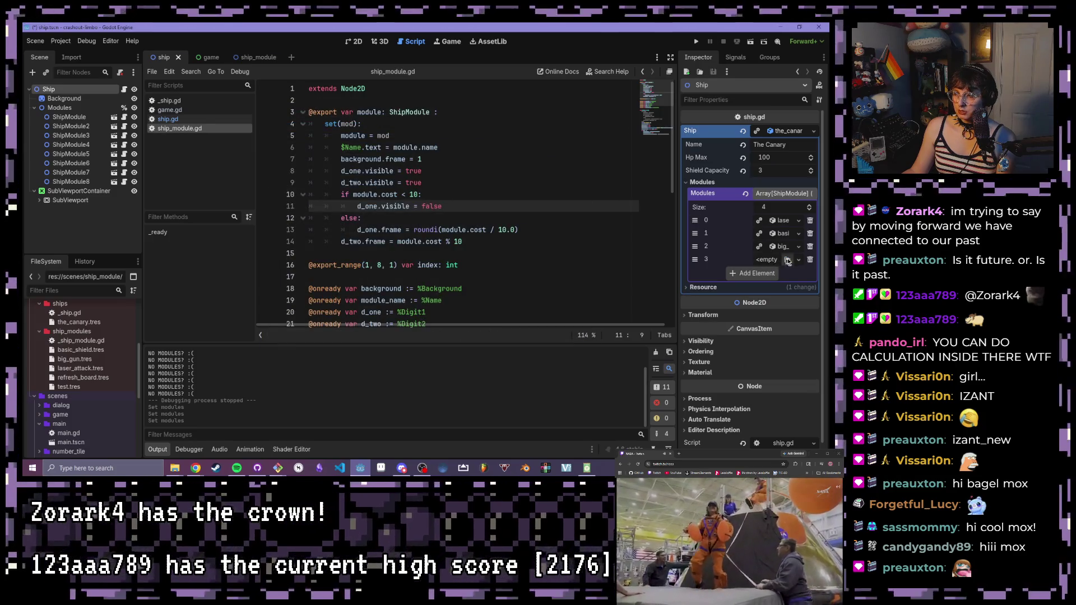
pyautogui.click(787, 261)
pyautogui.click(777, 288)
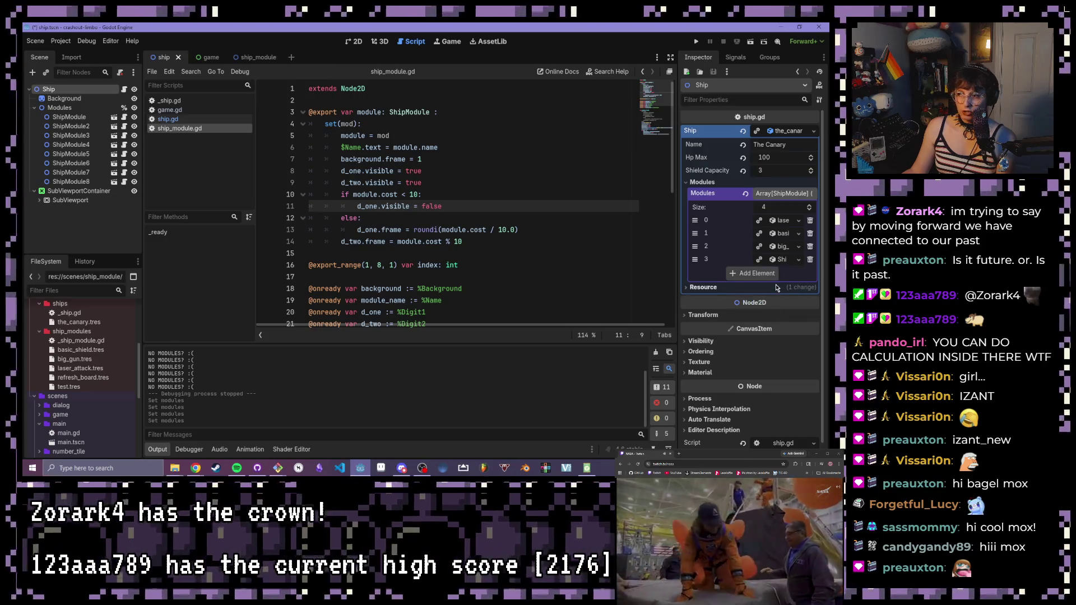
pyautogui.click(783, 260)
pyautogui.click(767, 274)
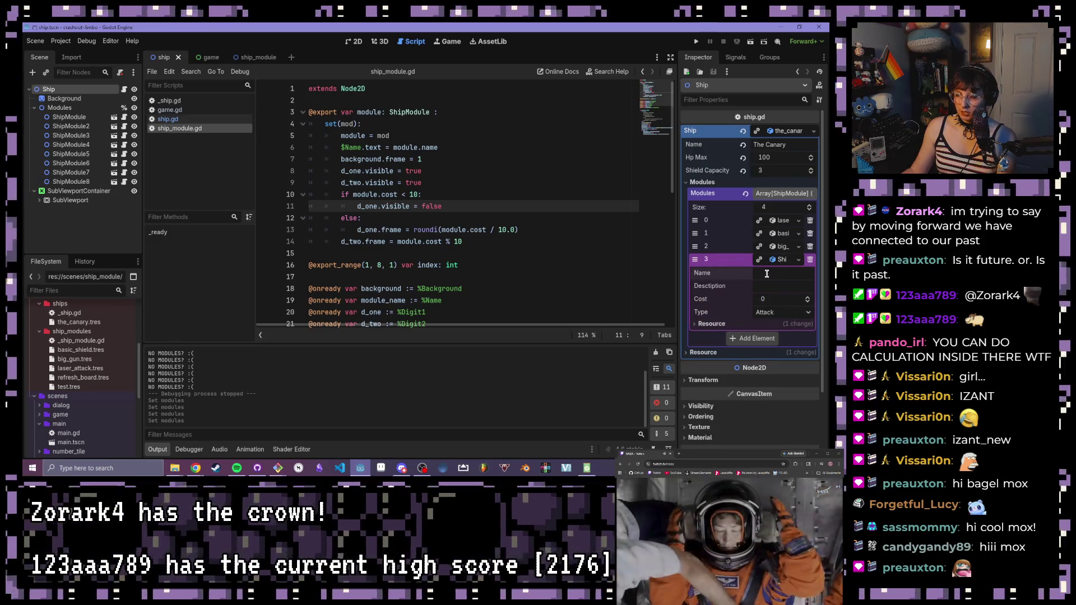
pyautogui.write('BA')
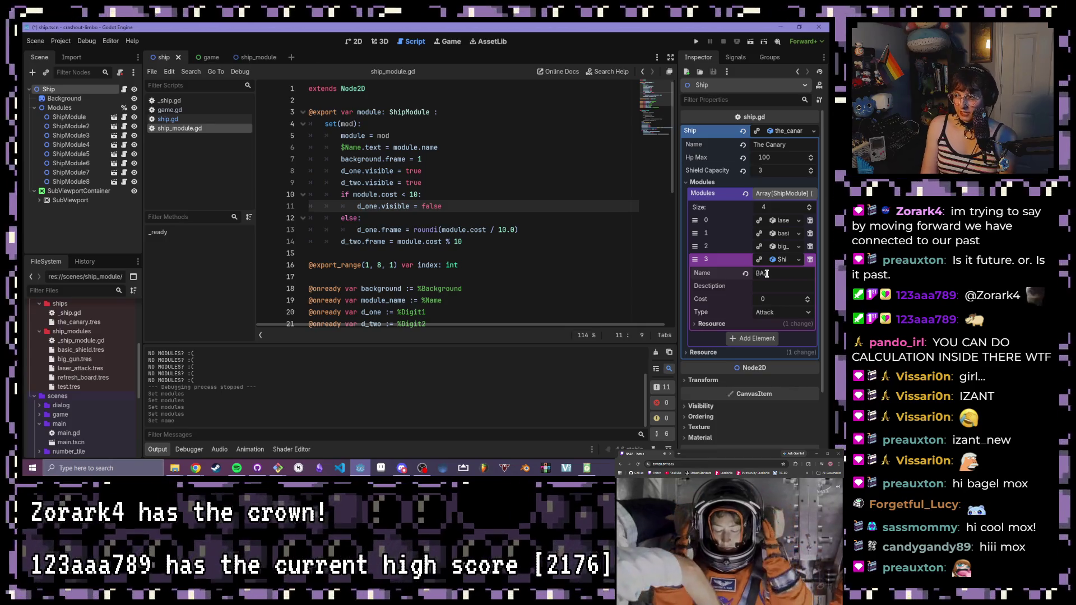